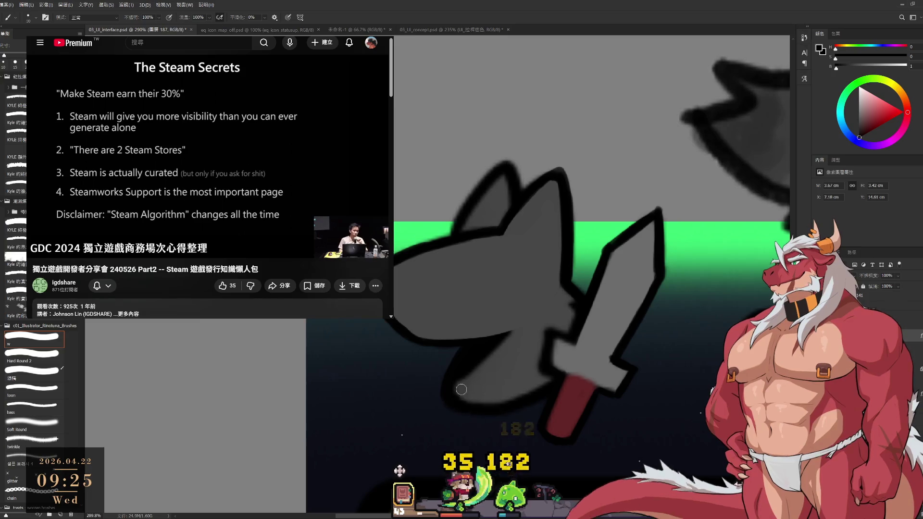
# Shrink the brush from 20 to 10, sample the sword's grey, and turn the sword to point right.
pyautogui.press('[')
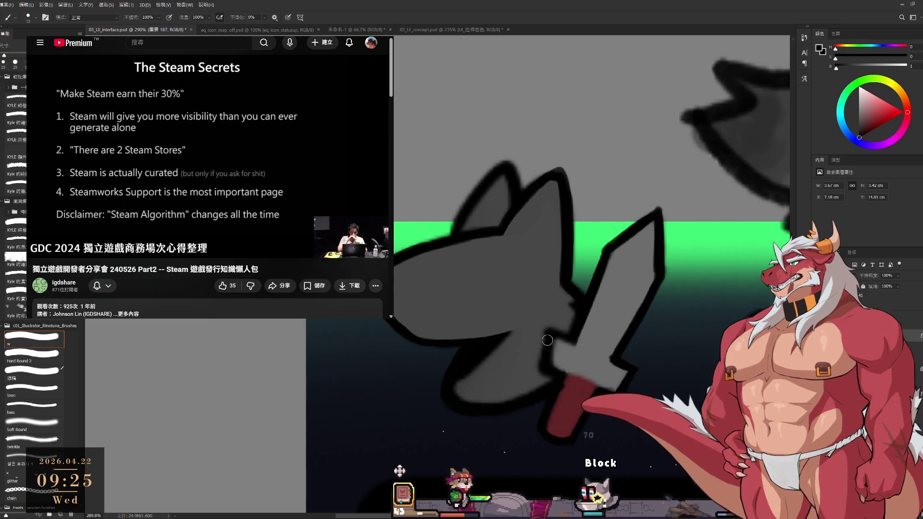
pyautogui.press('[')
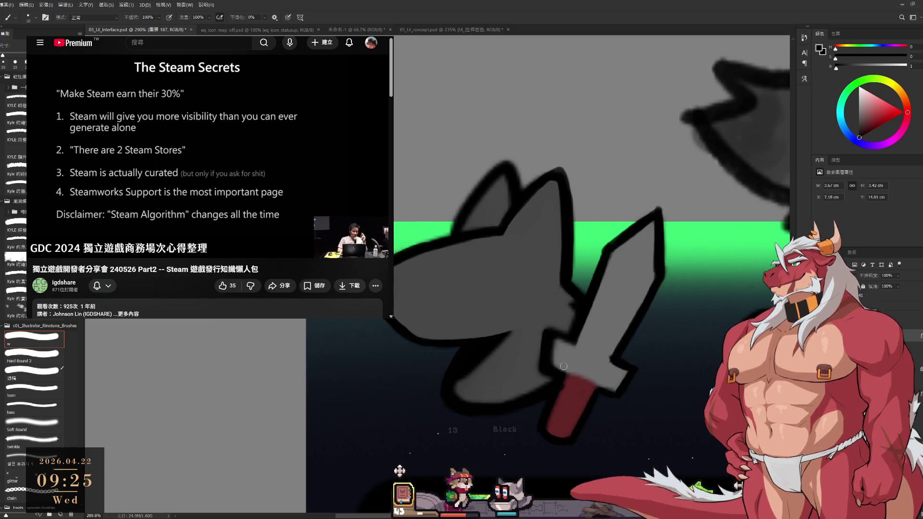
pyautogui.keyDown('alt'); pyautogui.click(561, 347); pyautogui.keyUp('alt')
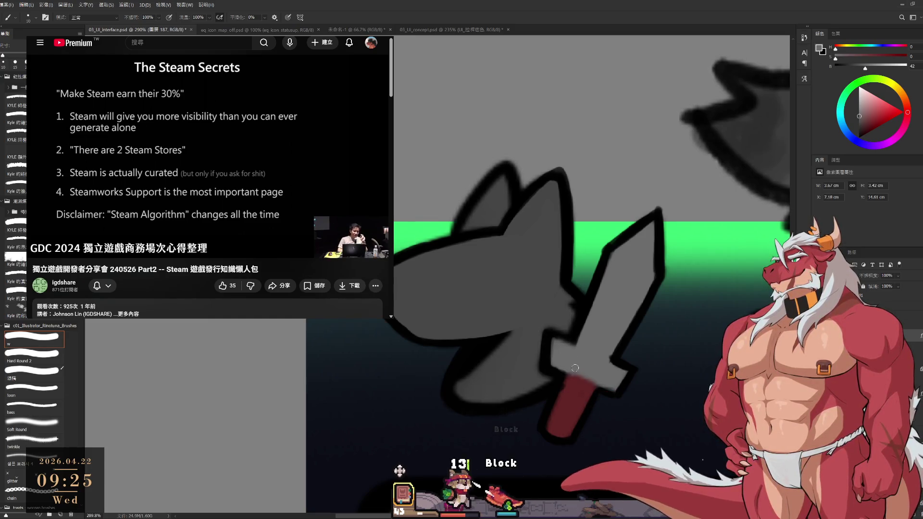
pyautogui.moveTo(568, 340); pyautogui.dragTo(610, 336)
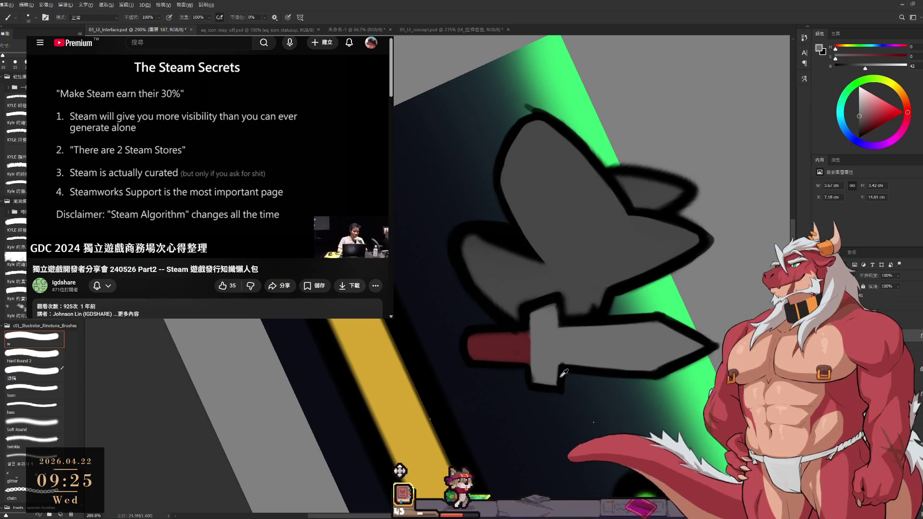
# Switch to near-black paint and rotate the view so the sword points up-right.
pyautogui.keyDown('alt'); pyautogui.click(563, 371); pyautogui.keyUp('alt')
pyautogui.press('r')
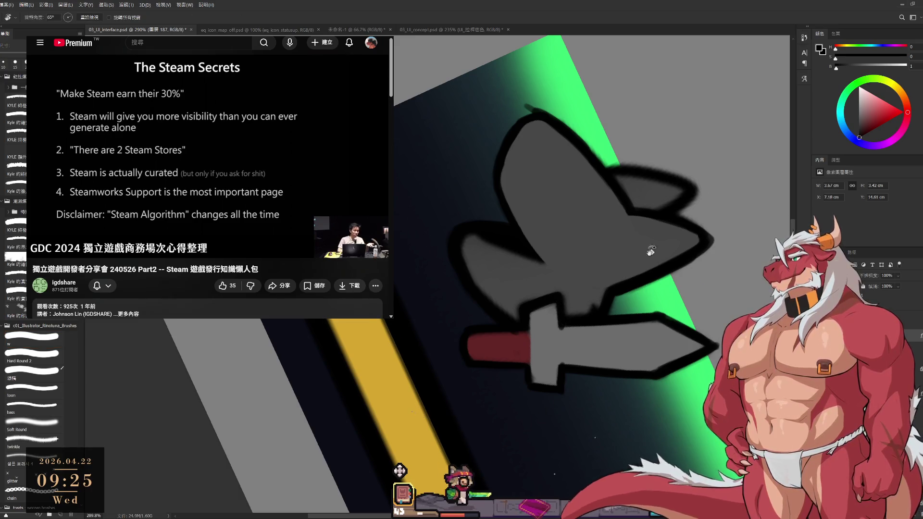
pyautogui.moveTo(647, 249)
pyautogui.mouseDown()
pyautogui.moveTo(483, 119)
pyautogui.moveTo(587, 292)
pyautogui.mouseUp()
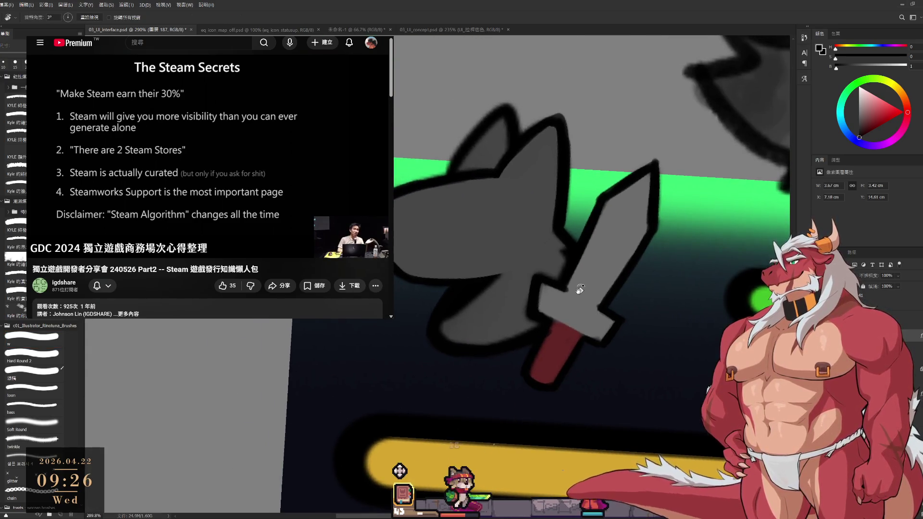
pyautogui.click(183, 141)
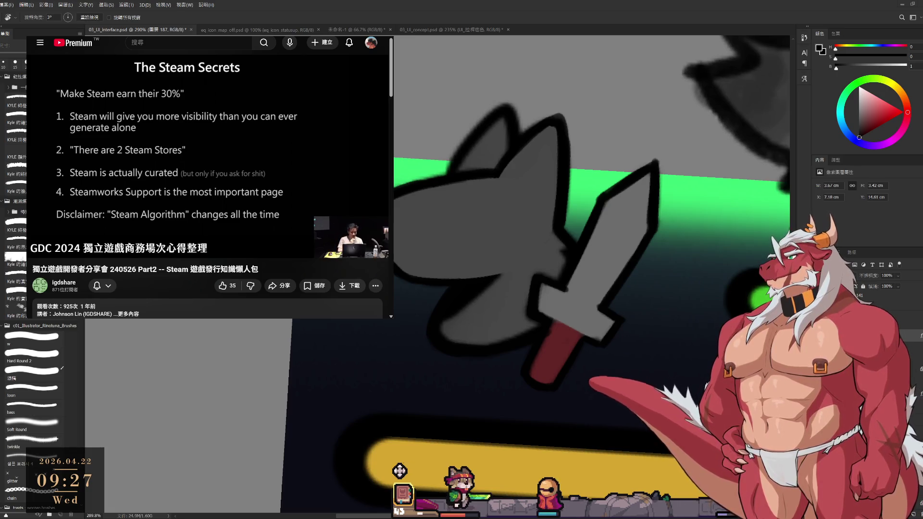
# Tilt the wolf emblem view, sample the handle's red and head's grey, and set brush size 10.
pyautogui.moveTo(509, 136); pyautogui.dragTo(565, 161)
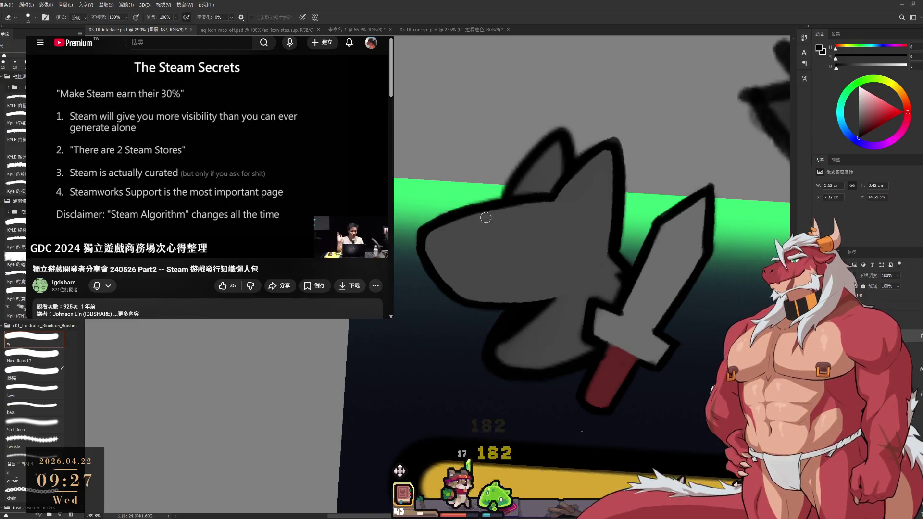
pyautogui.press('r')
pyautogui.moveTo(606, 157)
pyautogui.mouseDown()
pyautogui.moveTo(626, 148)
pyautogui.moveTo(607, 179)
pyautogui.mouseUp()
pyautogui.press('b')
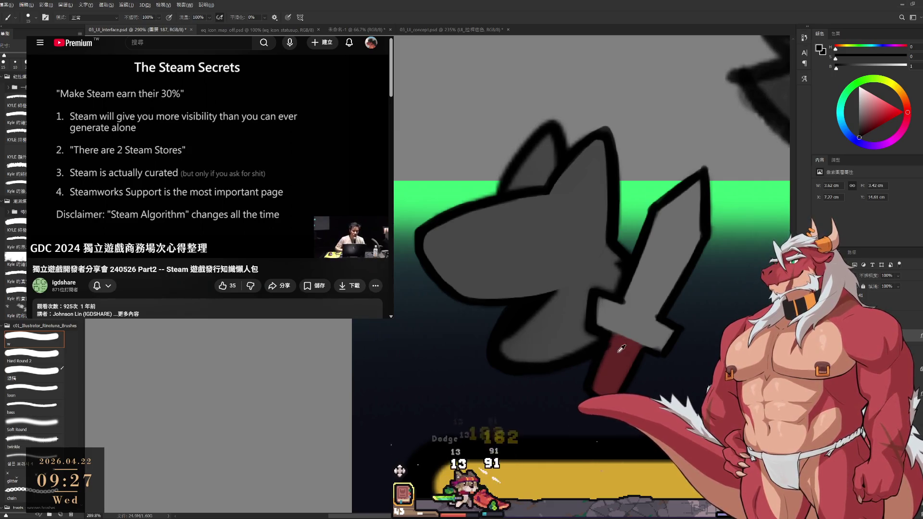
pyautogui.keyDown('alt'); pyautogui.click(598, 366); pyautogui.keyUp('alt')
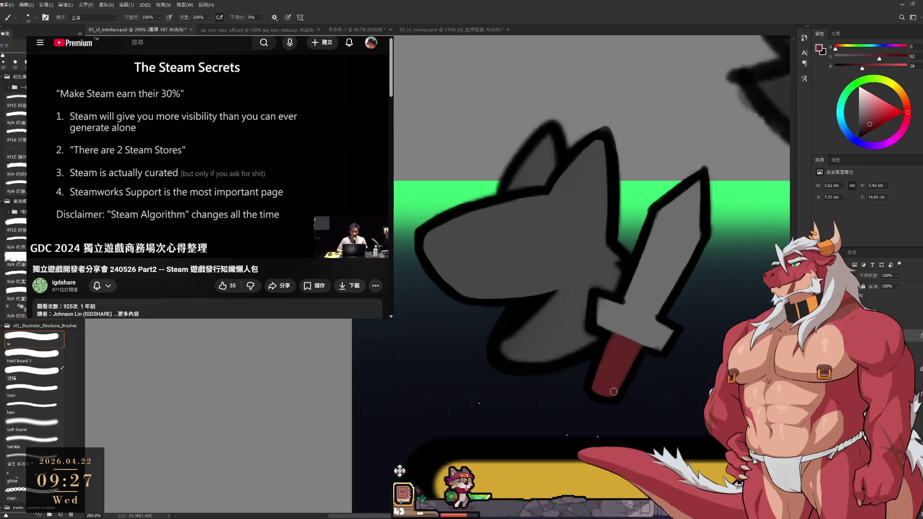
pyautogui.keyDown('alt'); pyautogui.click(613, 262); pyautogui.keyUp('alt')
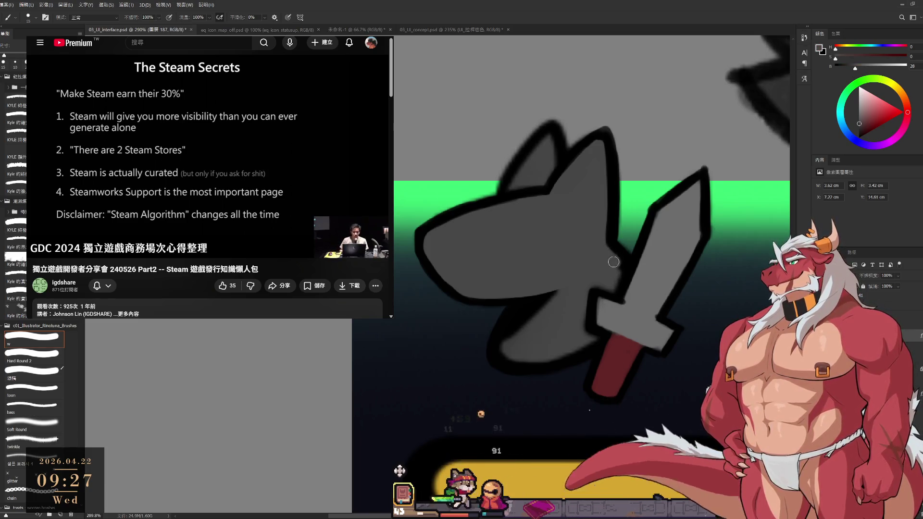
pyautogui.press('[')
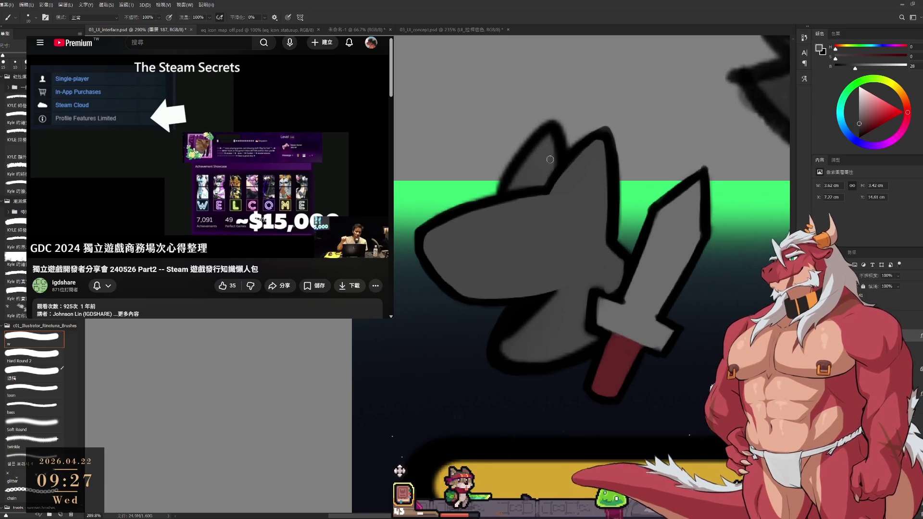
# Bring the ears into view and darken the inner ear edge in black at size 10.
pyautogui.moveTo(561, 194); pyautogui.dragTo(589, 262)
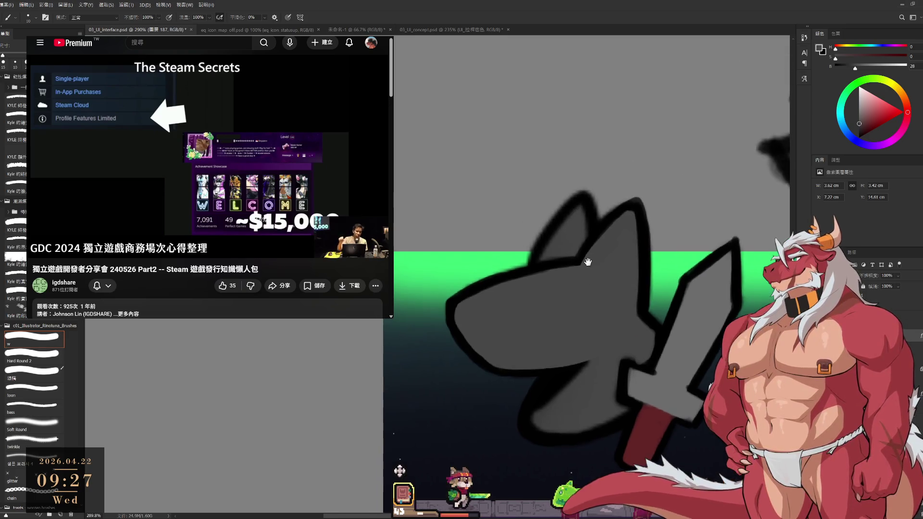
pyautogui.keyDown('alt'); pyautogui.click(545, 258); pyautogui.keyUp('alt')
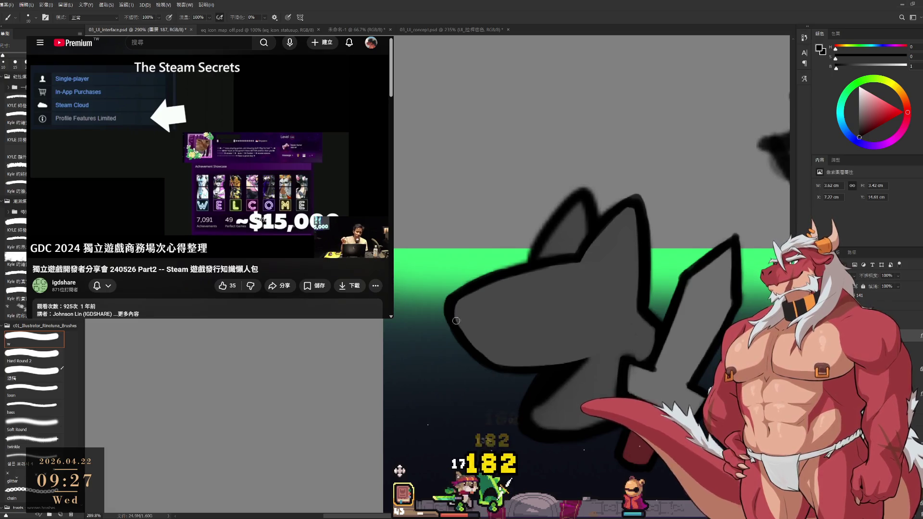
pyautogui.press(']')
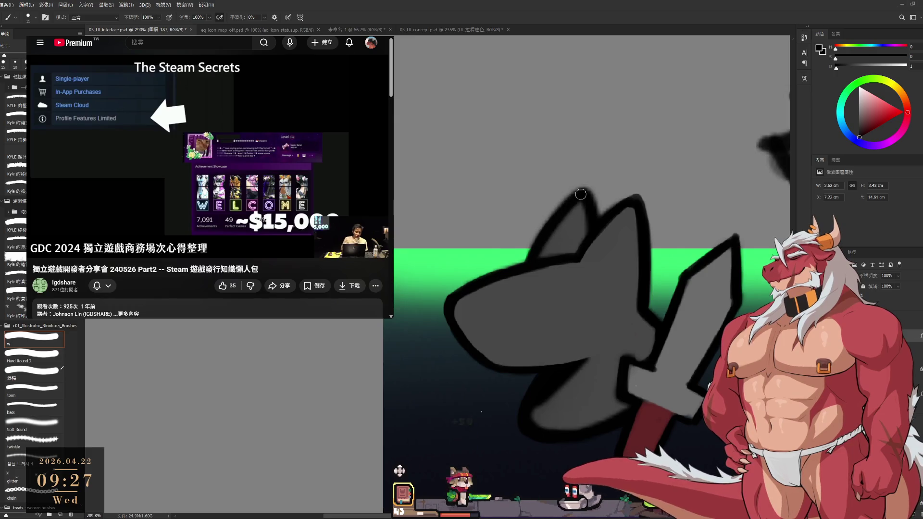
pyautogui.keyDown('alt'); pyautogui.click(579, 221); pyautogui.keyUp('alt')
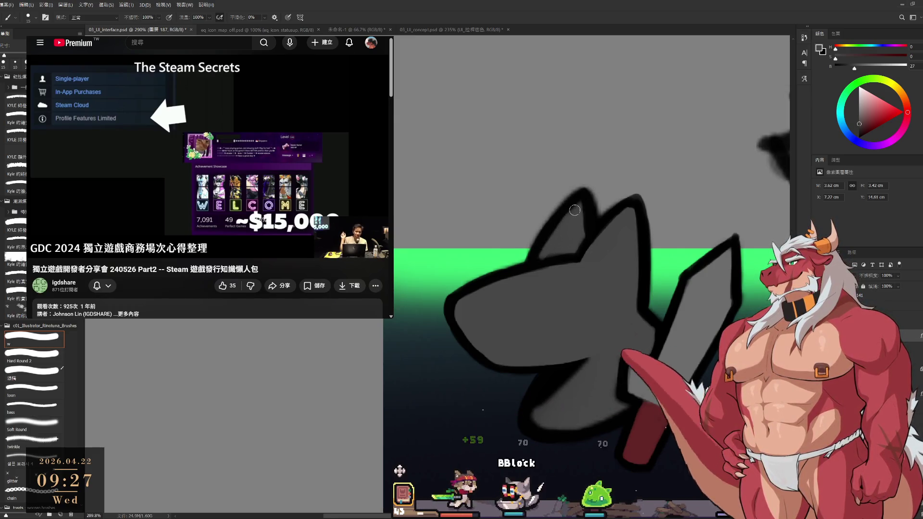
pyautogui.press('[')
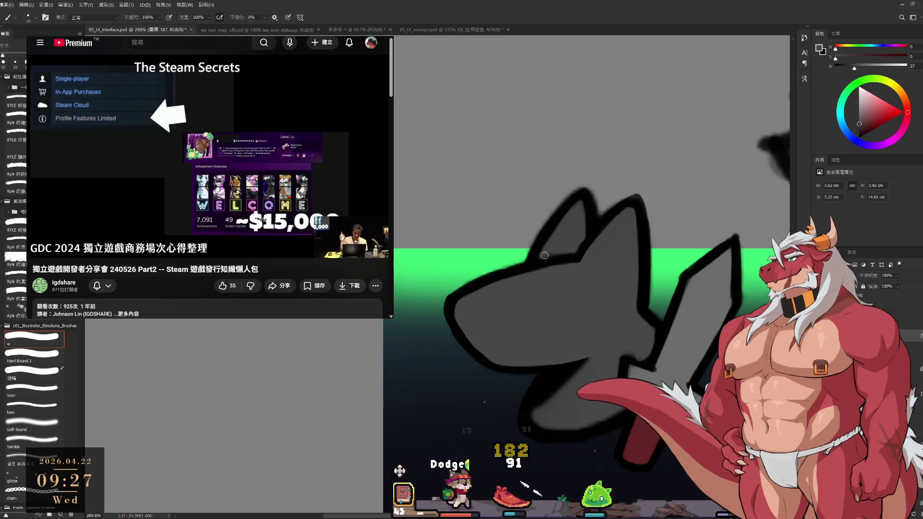
pyautogui.keyDown('alt'); pyautogui.click(534, 261); pyautogui.keyUp('alt')
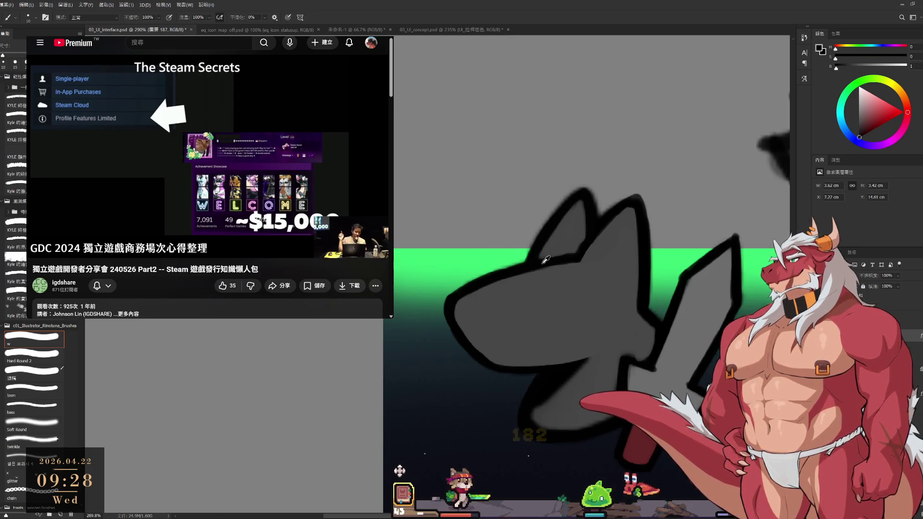
pyautogui.moveTo(548, 260); pyautogui.dragTo(588, 244)
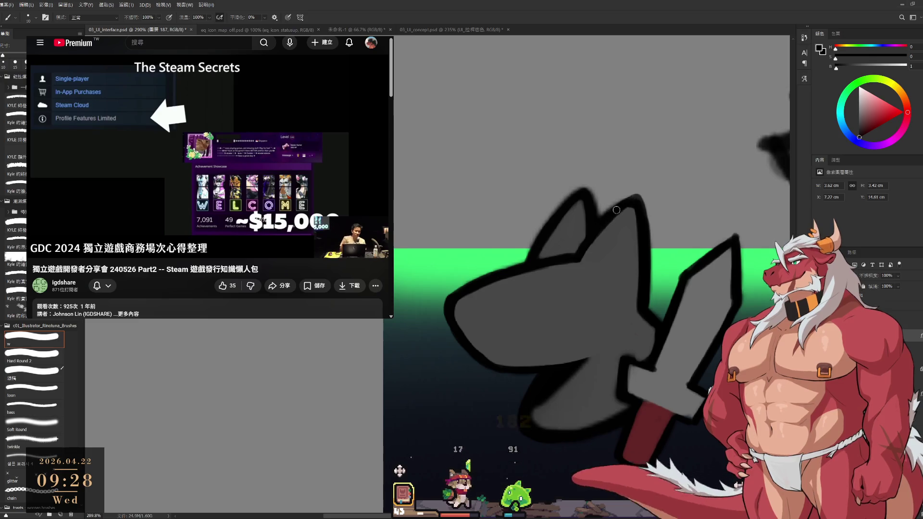
# Erase stray black on the ear outline with a size 15 eraser, then darken the ear's left outline.
pyautogui.press('e')
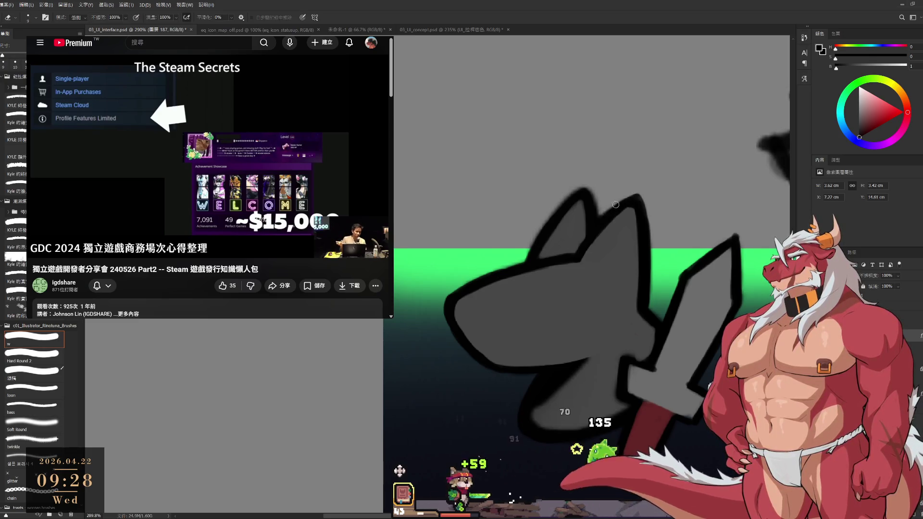
pyautogui.moveTo(615, 205); pyautogui.dragTo(627, 198)
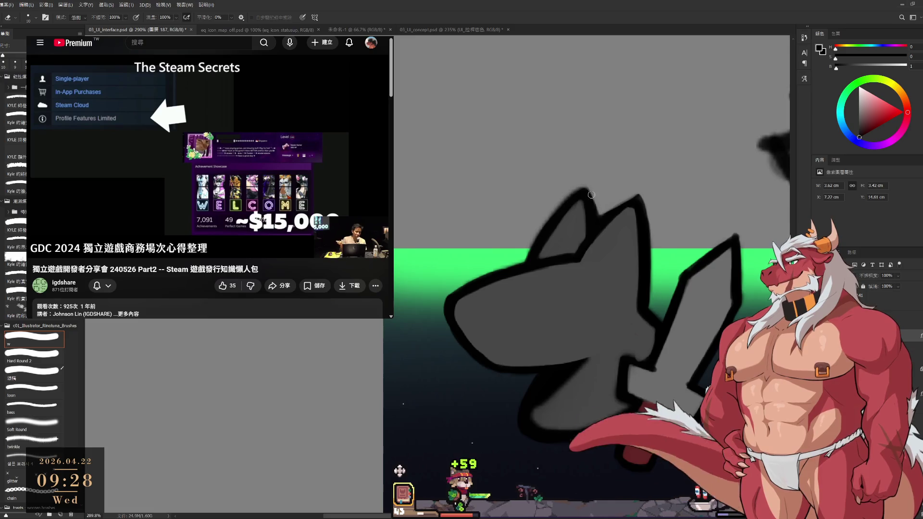
pyautogui.press(']')
pyautogui.moveTo(562, 211); pyautogui.dragTo(525, 187)
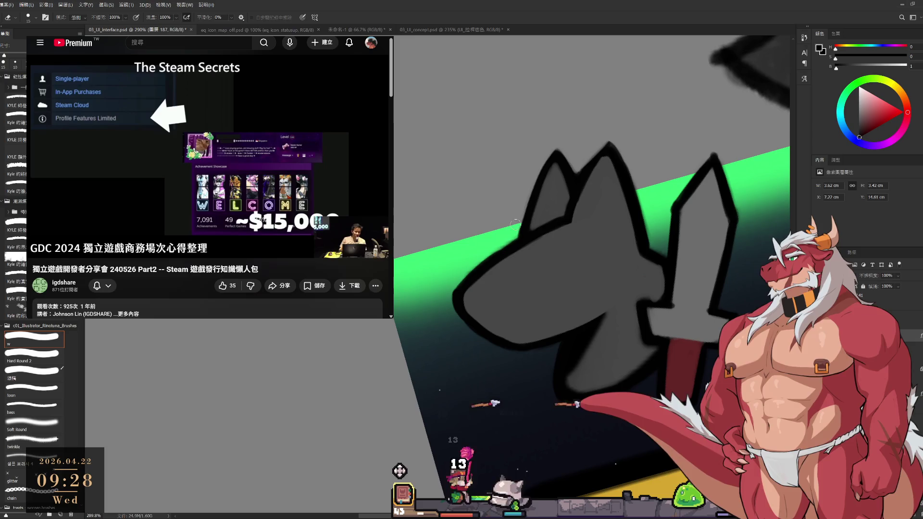
pyautogui.press('b')
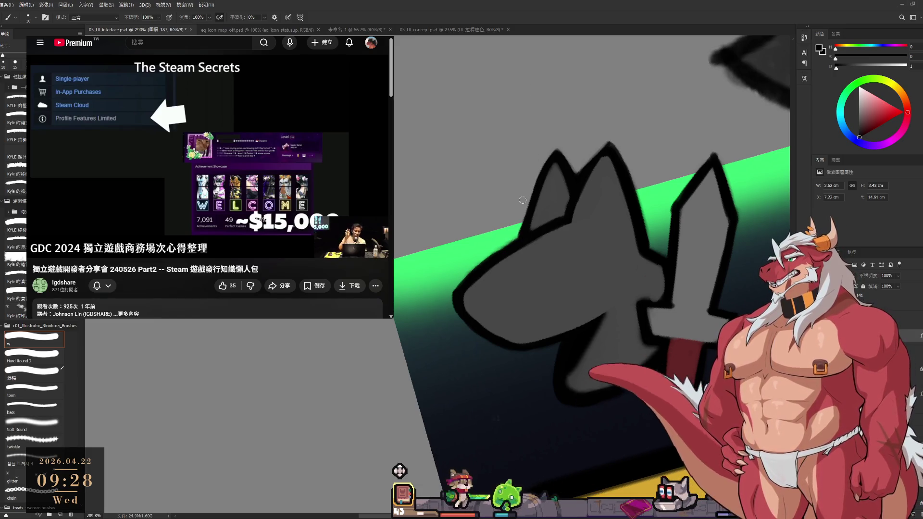
pyautogui.moveTo(524, 235); pyautogui.dragTo(535, 199)
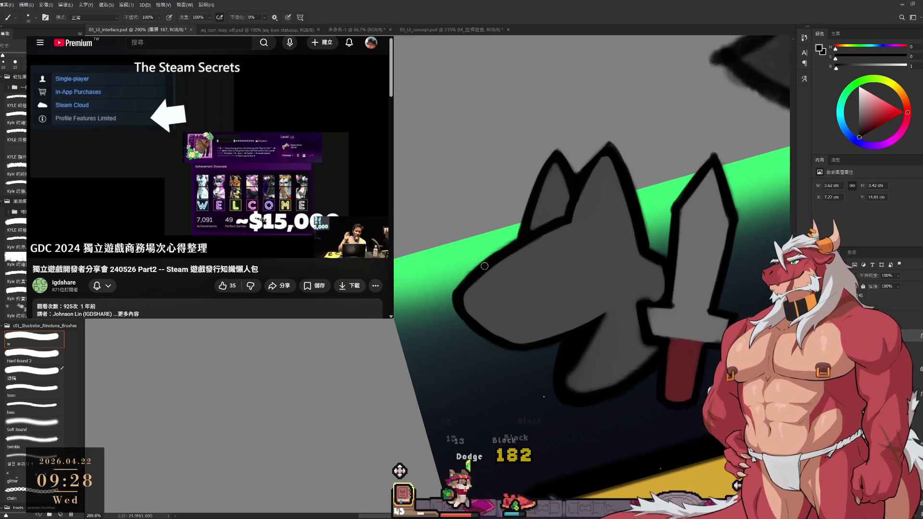
# Zoom in on the ears, sample the ear's grey, and tilt the wolf head more steeply.
pyautogui.press('r')
pyautogui.moveTo(581, 182); pyautogui.dragTo(586, 189)
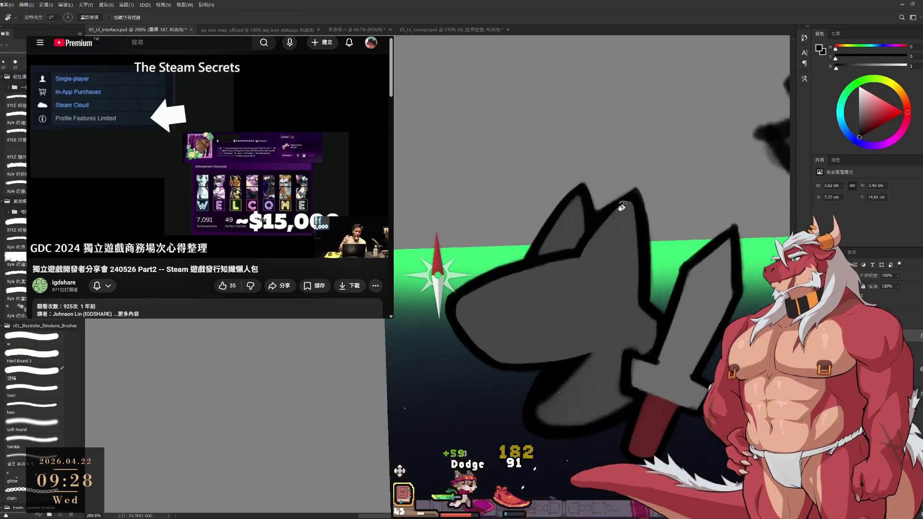
pyautogui.scroll(2, 592, 194)
pyautogui.press('b')
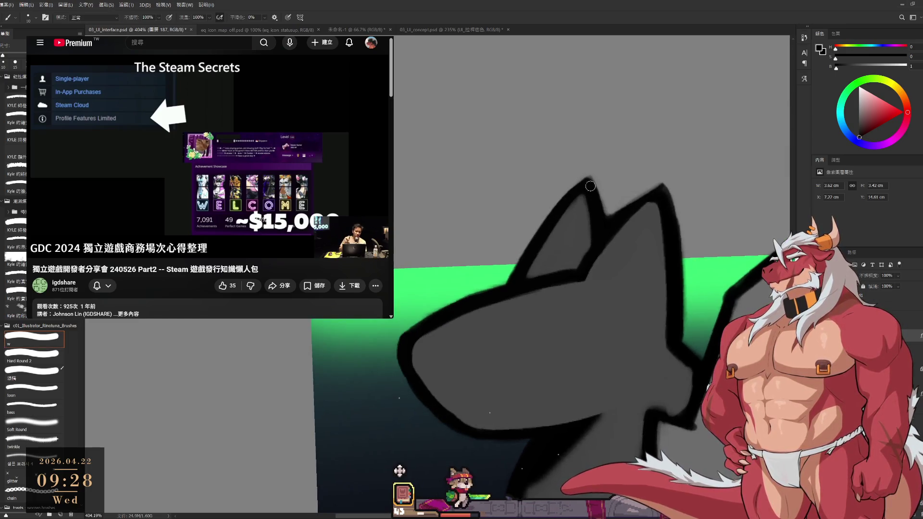
pyautogui.keyDown('alt'); pyautogui.click(573, 223); pyautogui.keyUp('alt')
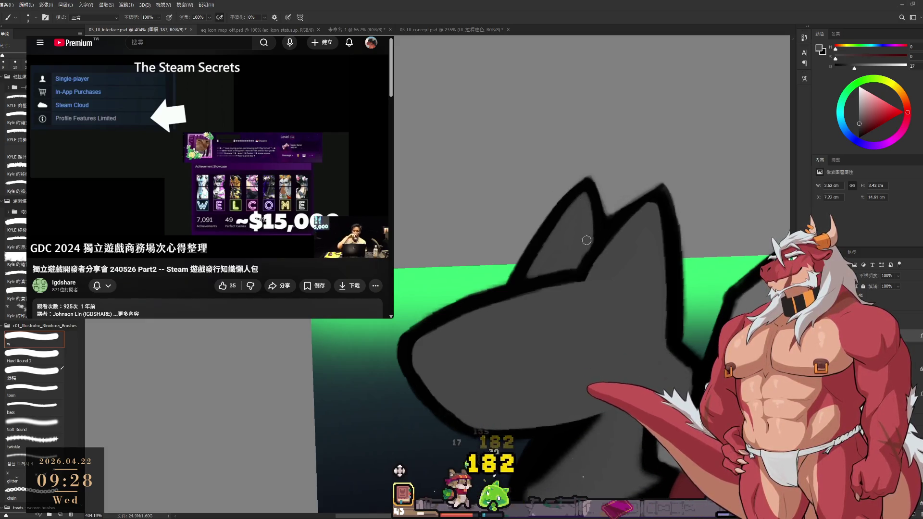
pyautogui.press('r')
pyautogui.moveTo(586, 240)
pyautogui.mouseDown()
pyautogui.moveTo(538, 236)
pyautogui.moveTo(533, 288)
pyautogui.moveTo(563, 196)
pyautogui.moveTo(547, 236)
pyautogui.mouseUp()
pyautogui.press('b')
# Paint a black stroke along the left edge of the ear outline.
pyautogui.press('r')
pyautogui.press('e')
pyautogui.press('r')
pyautogui.press('b')
pyautogui.keyDown('alt'); pyautogui.click(563, 196); pyautogui.keyUp('alt')
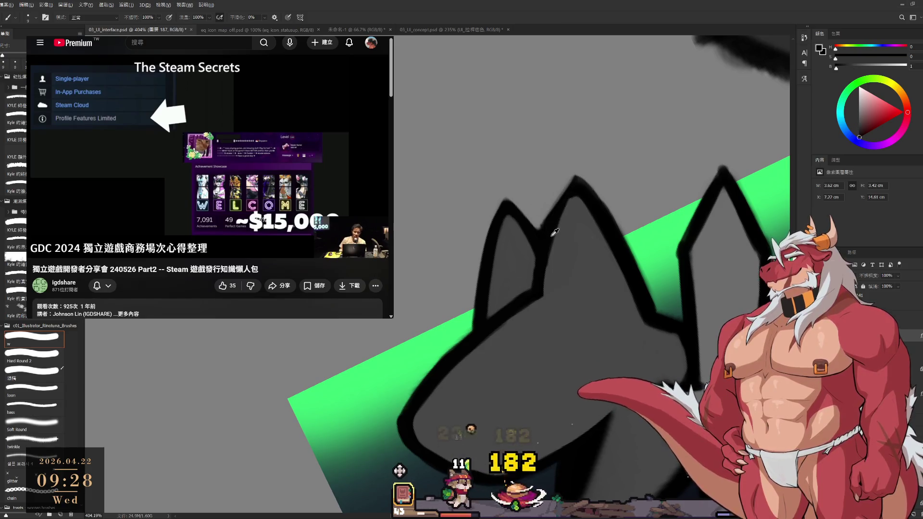
pyautogui.moveTo(572, 176); pyautogui.dragTo(546, 242)
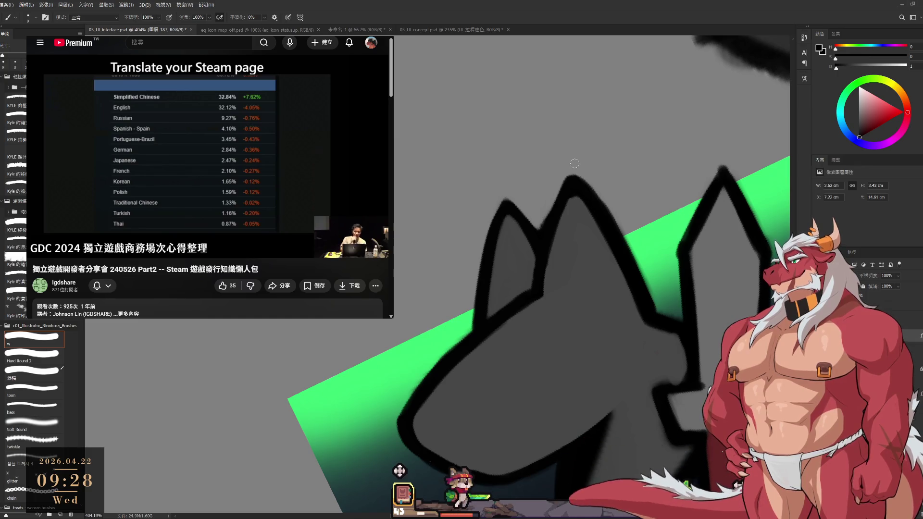
# Pause the talk video and enter 15000*30/100 in a new browser tab.
pyautogui.click(265, 129)
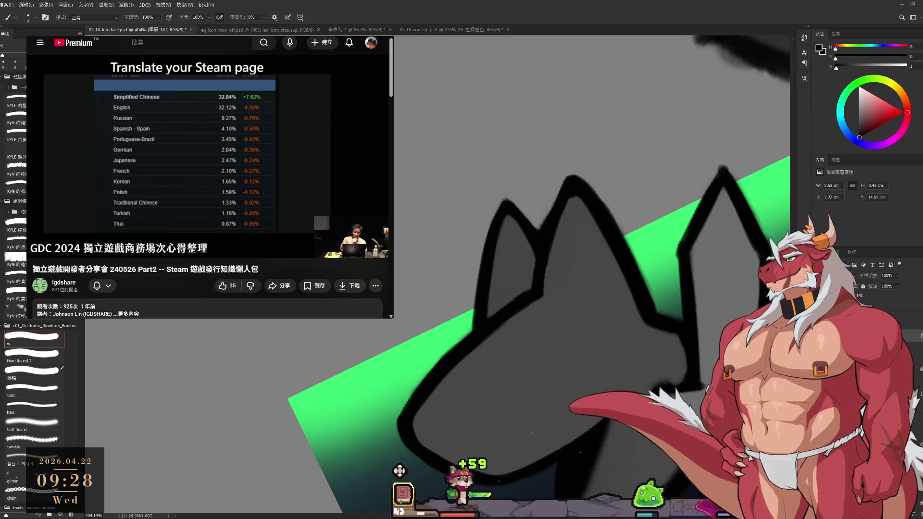
pyautogui.hotkey('ctrl', 't')
pyautogui.write('15000')
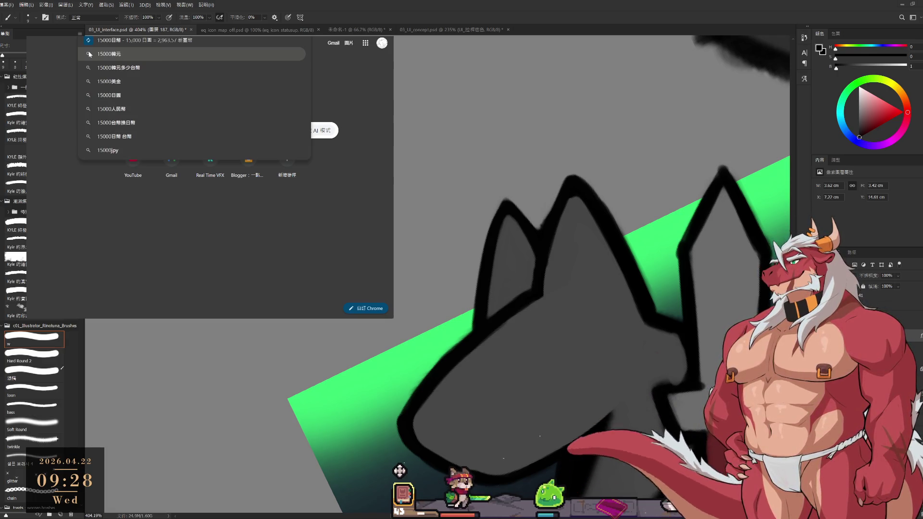
pyautogui.write('*30')
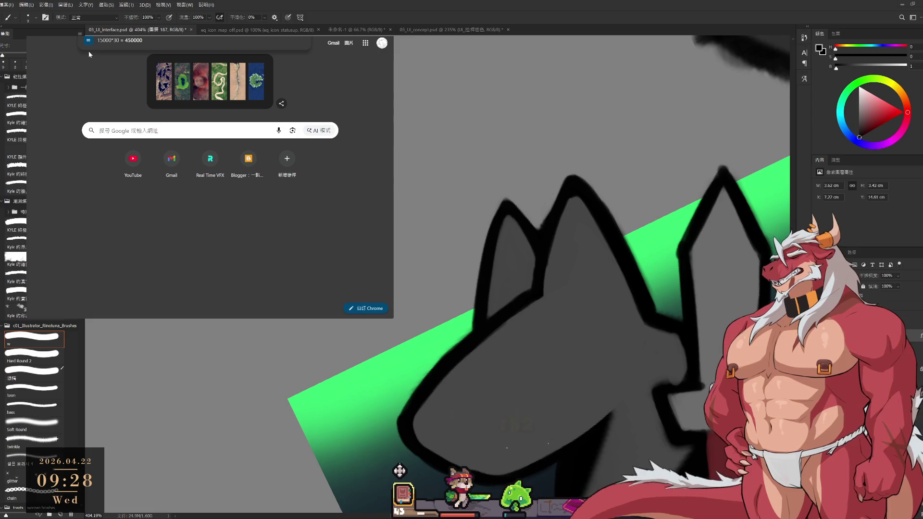
pyautogui.write('/100')
# Calculate 15000*30/100 (4500) and switch back to the YouTube talk tab.
pyautogui.press('Return')
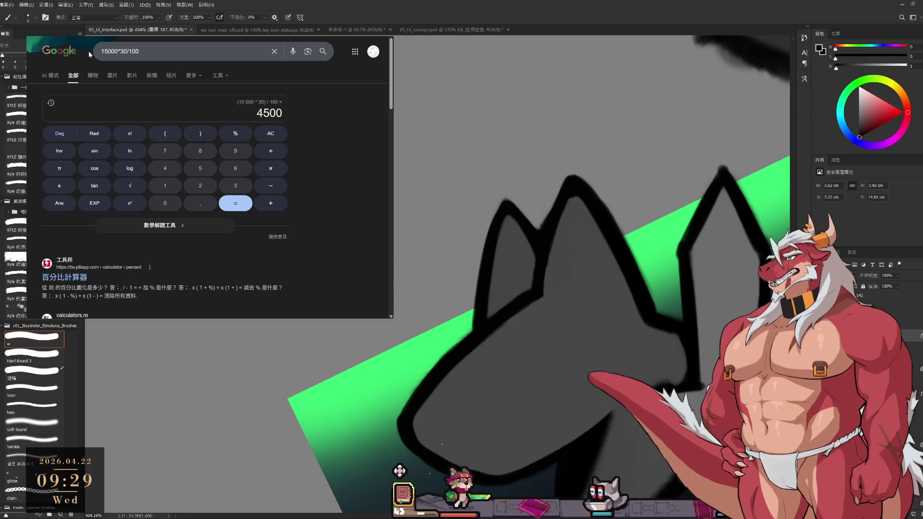
pyautogui.hotkey('ctrl', 'Tab')
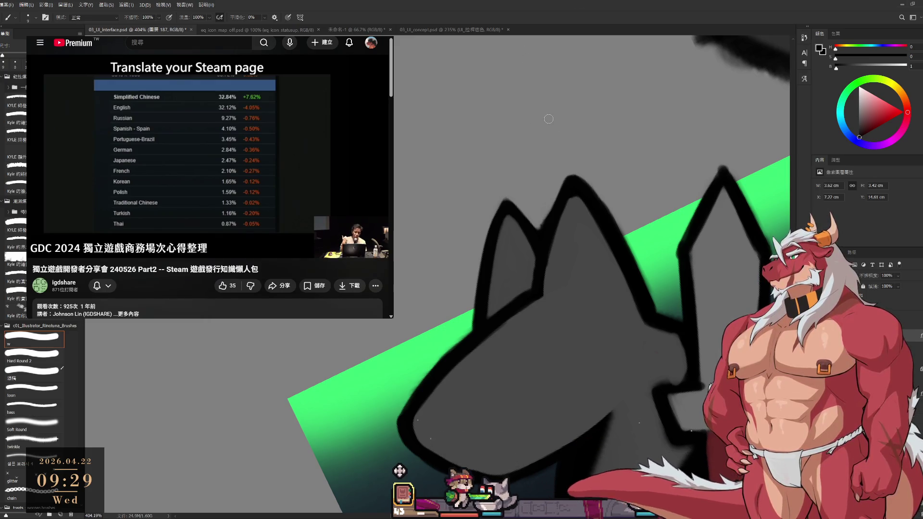
# Tilt the canvas about 39°, reset it level, then rotate so the green band rises steeply.
pyautogui.press('r')
pyautogui.moveTo(629, 225)
pyautogui.mouseDown()
pyautogui.moveTo(610, 93)
pyautogui.moveTo(564, 247)
pyautogui.moveTo(568, 259)
pyautogui.mouseUp()
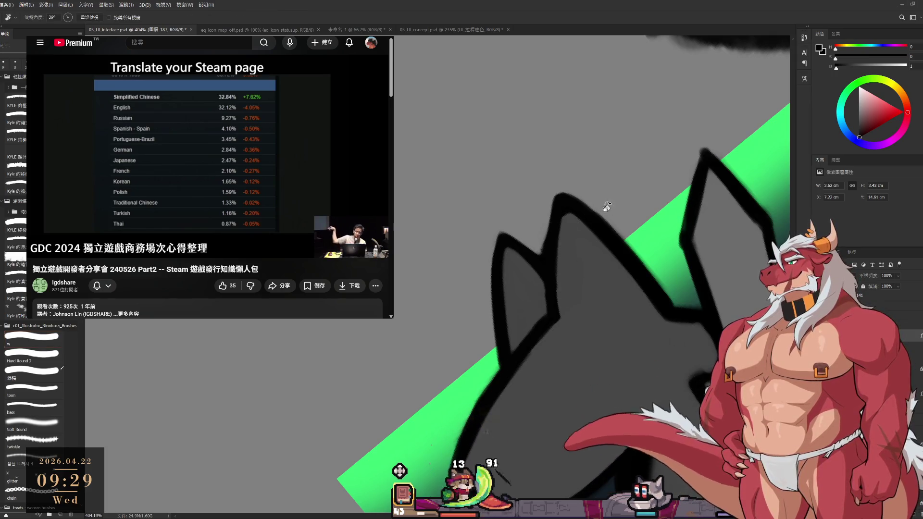
pyautogui.press('Escape')
pyautogui.press('e')
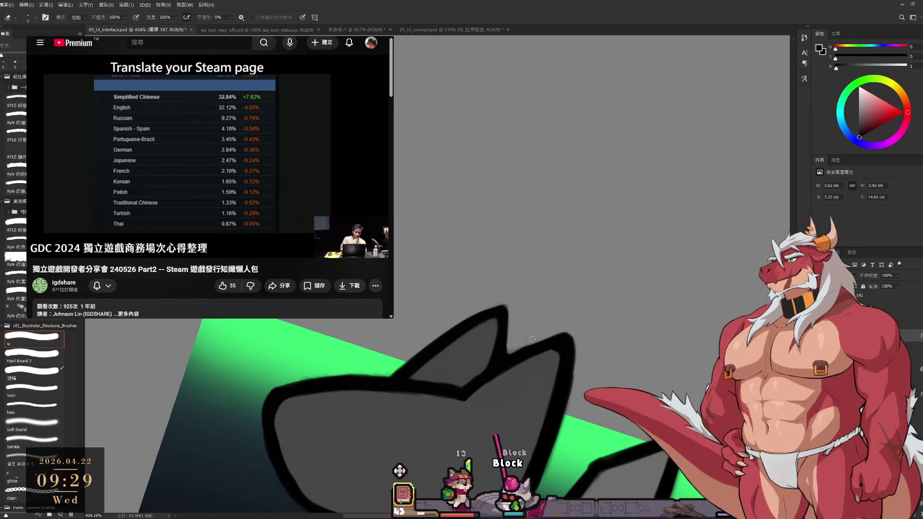
pyautogui.press('r')
pyautogui.moveTo(532, 339)
pyautogui.mouseDown()
pyautogui.moveTo(583, 151)
pyautogui.moveTo(565, 218)
pyautogui.mouseUp()
pyautogui.press('b')
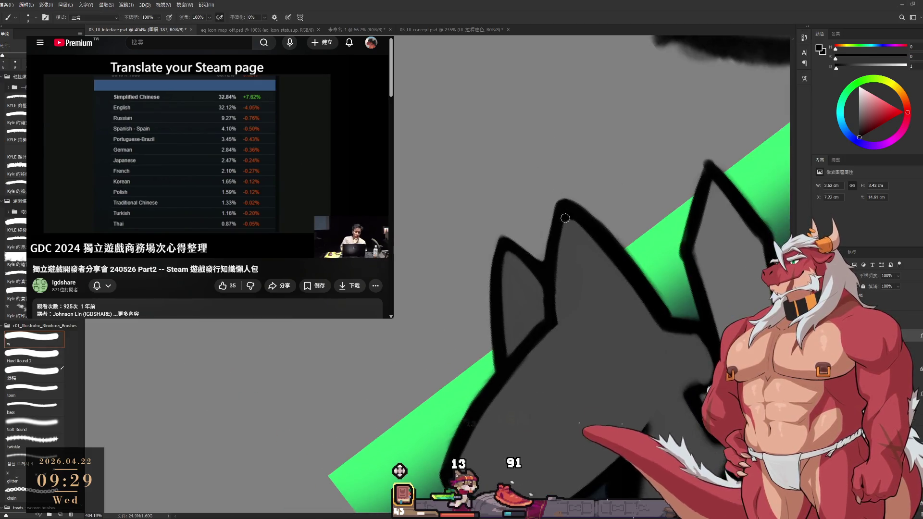
# Rotate the canvas further to about 46° and pause the talk video.
pyautogui.press('r')
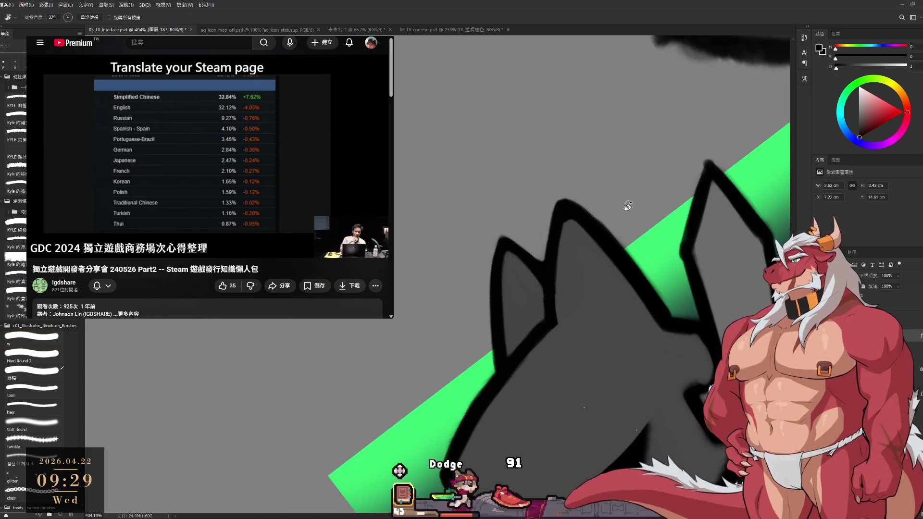
pyautogui.moveTo(627, 205); pyautogui.dragTo(646, 125)
pyautogui.press('b')
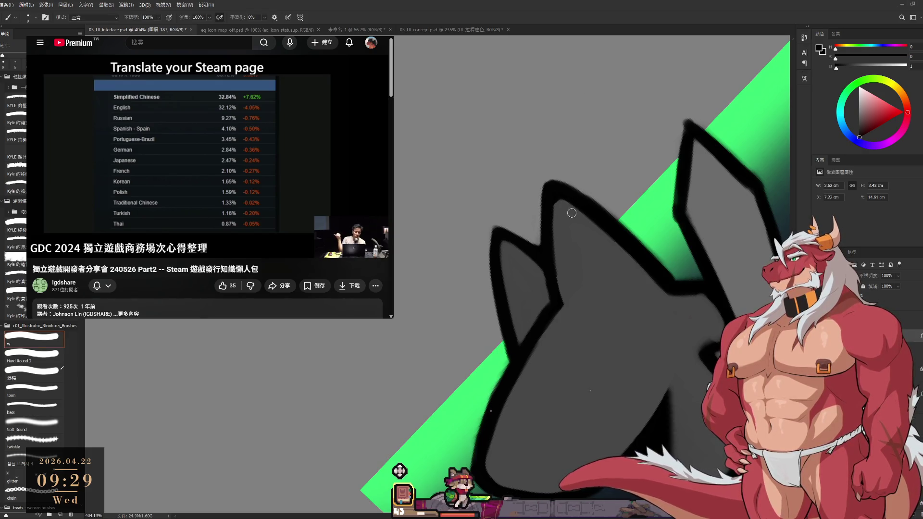
pyautogui.click(127, 105)
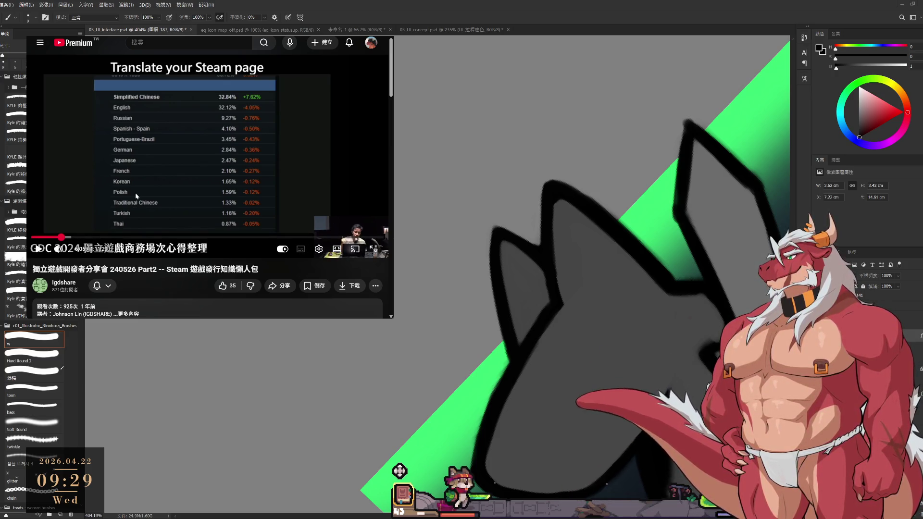
# Play the YouTube talk again and take the wolf fill's grey as the brush colour.
pyautogui.click(146, 181)
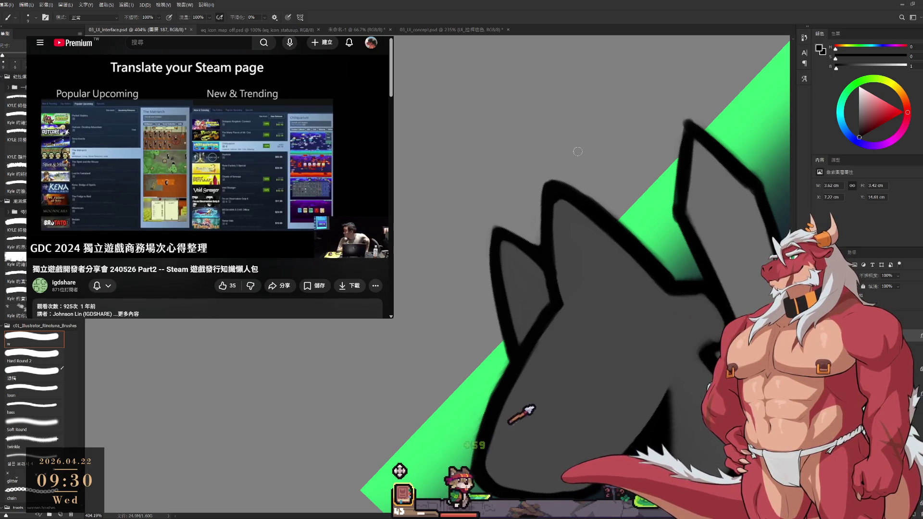
pyautogui.keyDown('alt'); pyautogui.click(578, 208); pyautogui.keyUp('alt')
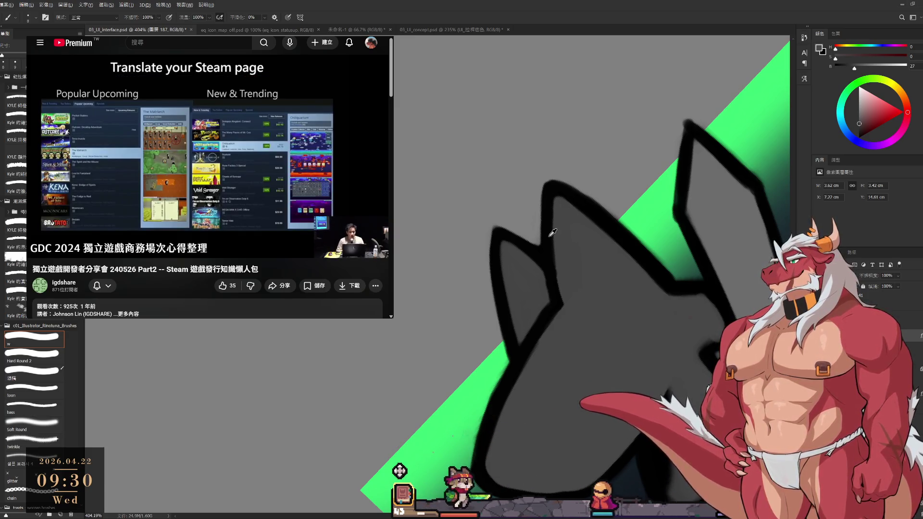
# Sample the outline black, rotate the view clockwise, and pick up the grey fill colour.
pyautogui.keyDown('alt'); pyautogui.click(552, 232); pyautogui.keyUp('alt')
pyautogui.press('r')
pyautogui.moveTo(552, 233); pyautogui.dragTo(558, 292)
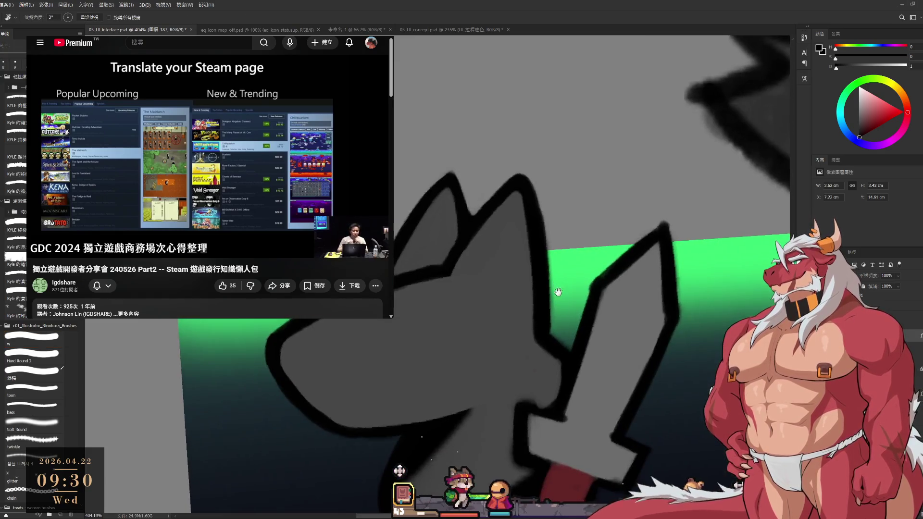
pyautogui.press('b')
pyautogui.keyDown('alt'); pyautogui.click(516, 224); pyautogui.keyUp('alt')
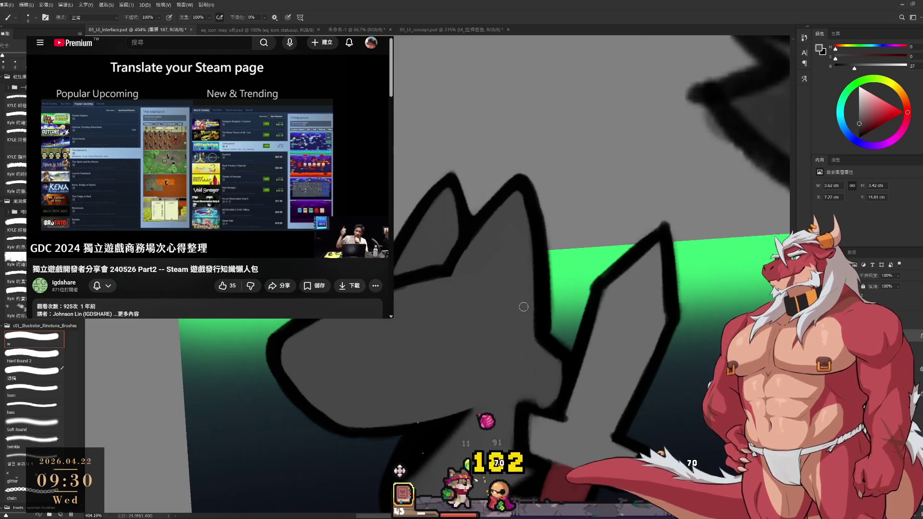
pyautogui.scroll(-3, 526, 255)
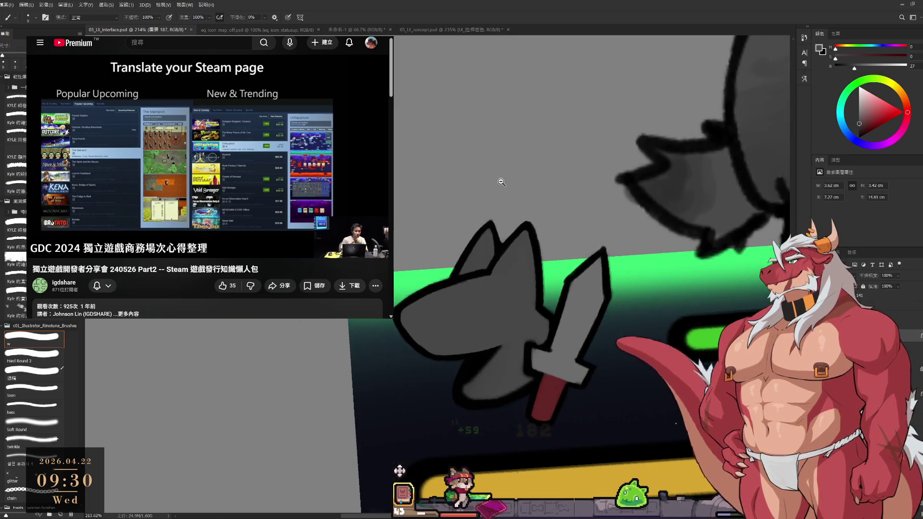
pyautogui.scroll(1, 542, 314)
pyautogui.scroll(1, 542, 314)
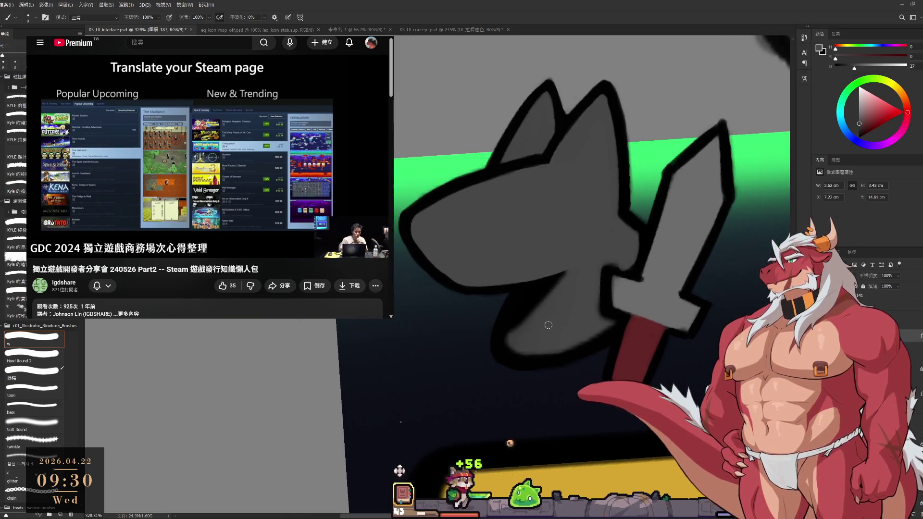
# Adjust the brush between sizes 10, 30 and 15, then rotate the canvas to about 105°.
pyautogui.press(']')
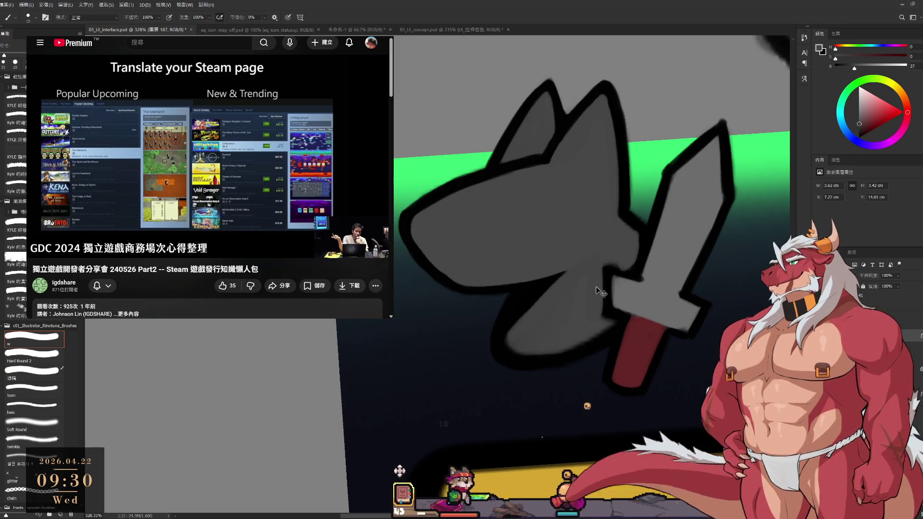
pyautogui.press('[')
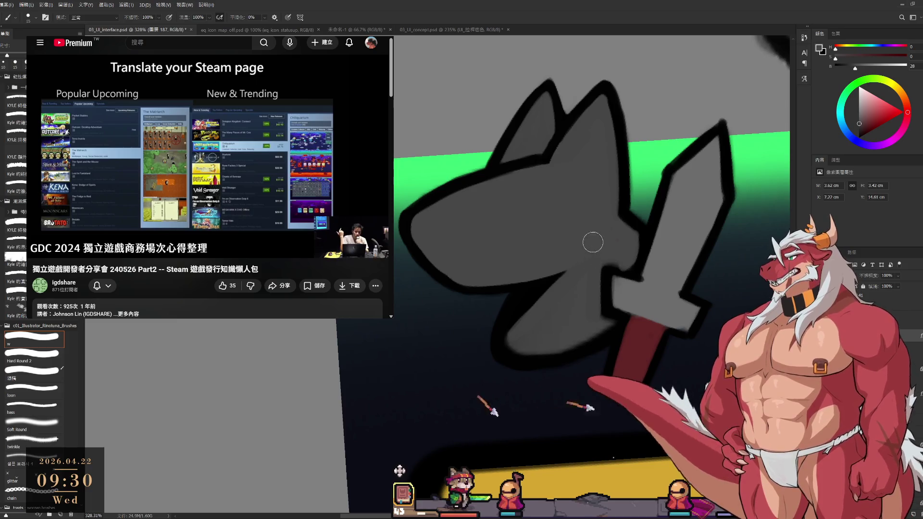
pyautogui.press(']')
pyautogui.press(']')
pyautogui.press(']')
pyautogui.press('[')
pyautogui.press('[')
pyautogui.press('[')
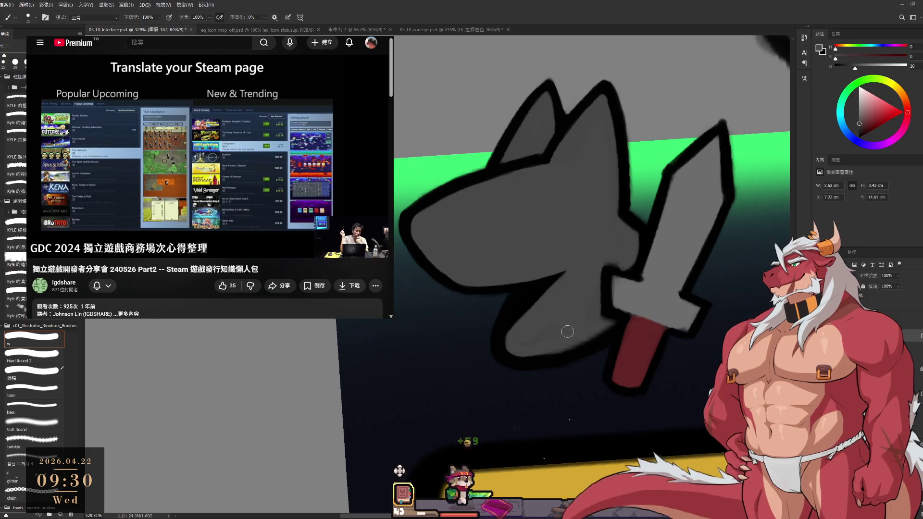
pyautogui.press('r')
pyautogui.moveTo(585, 336)
pyautogui.mouseDown()
pyautogui.moveTo(531, 422)
pyautogui.moveTo(649, 428)
pyautogui.moveTo(728, 287)
pyautogui.mouseUp()
# Shrink the brush to 9 at the sword hilt and sample outline black and fill grey.
pyautogui.scroll(3, 625, 241)
pyautogui.click(34, 339)
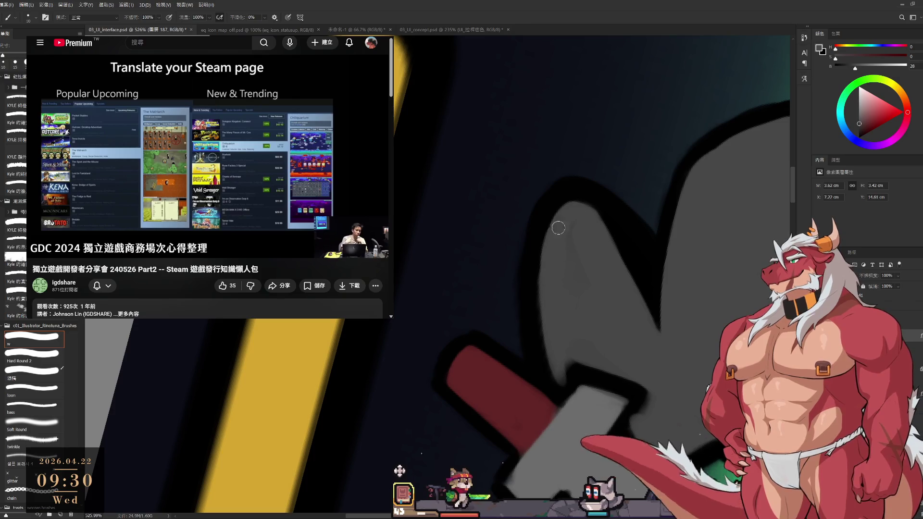
pyautogui.press('[')
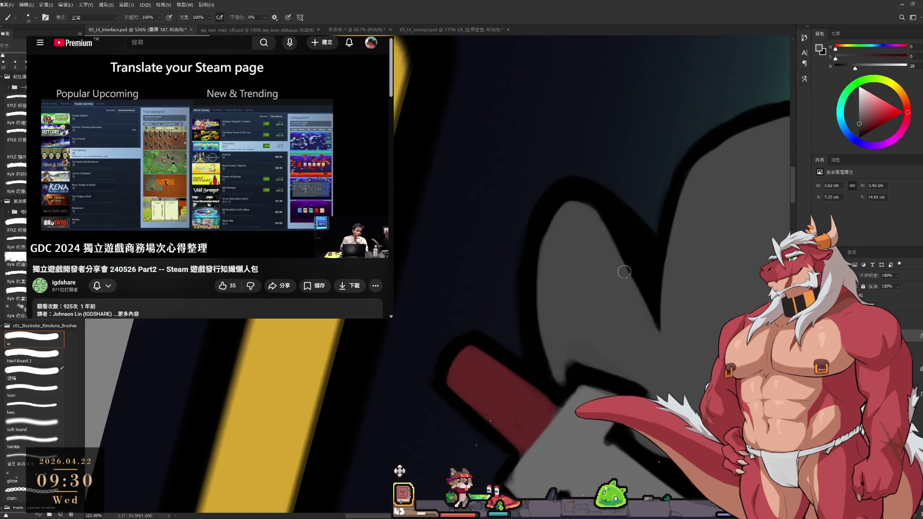
pyautogui.keyDown('alt'); pyautogui.click(560, 190); pyautogui.keyUp('alt')
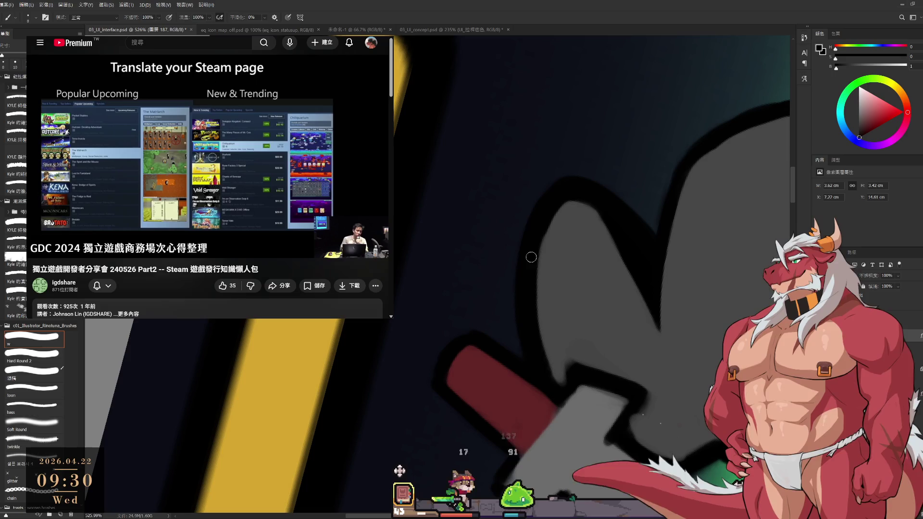
pyautogui.keyDown('alt'); pyautogui.click(570, 293); pyautogui.keyUp('alt')
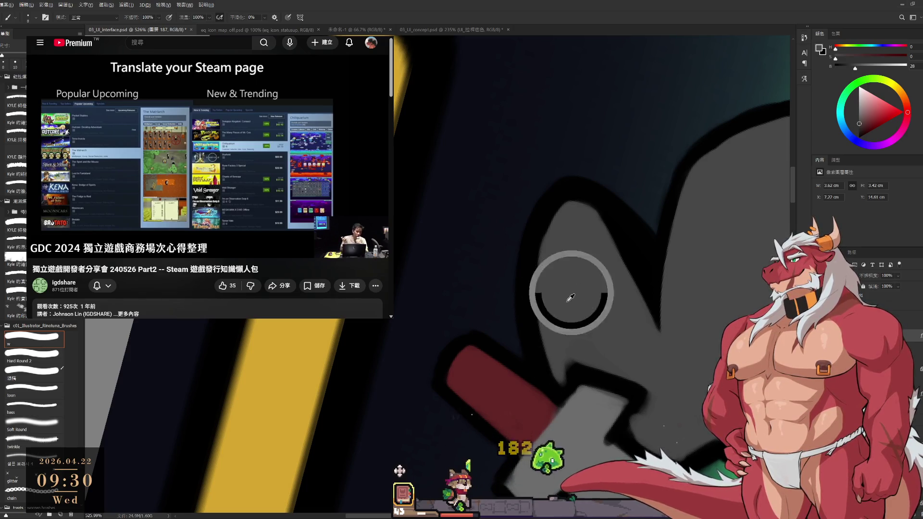
pyautogui.press('r')
pyautogui.moveTo(559, 374)
pyautogui.mouseDown()
pyautogui.moveTo(436, 264)
pyautogui.moveTo(545, 331)
pyautogui.moveTo(553, 322)
pyautogui.mouseUp()
# Erase a stray stroke, then resize the brush from 15 to 8 and sample outline black.
pyautogui.press('e')
pyautogui.press('b')
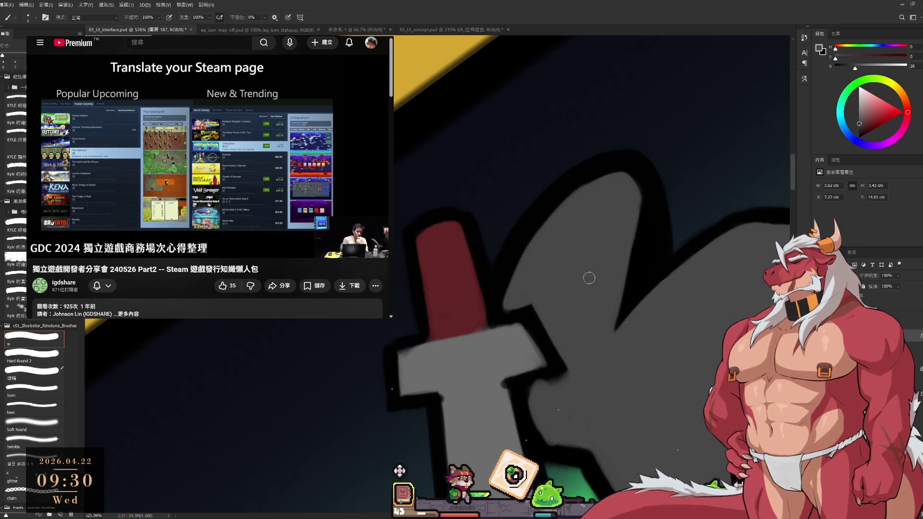
pyautogui.press(']')
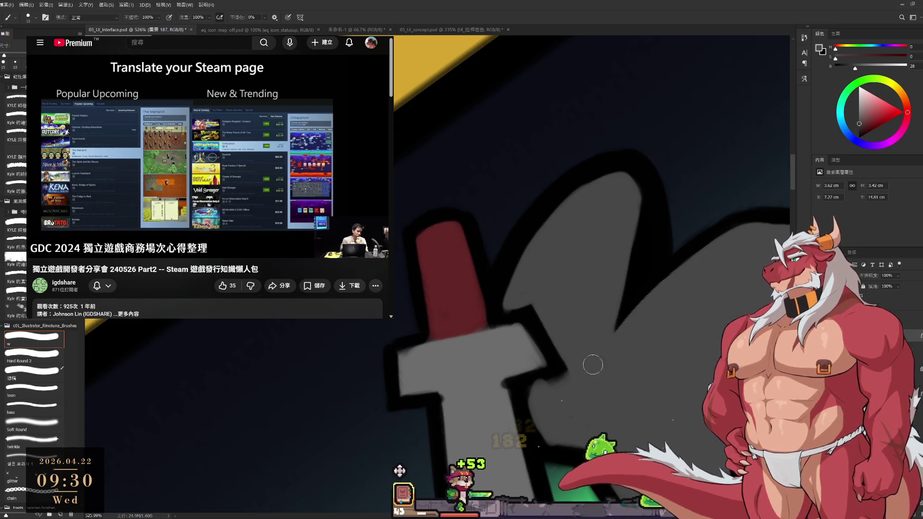
pyautogui.press('[')
pyautogui.press('[')
pyautogui.press('[')
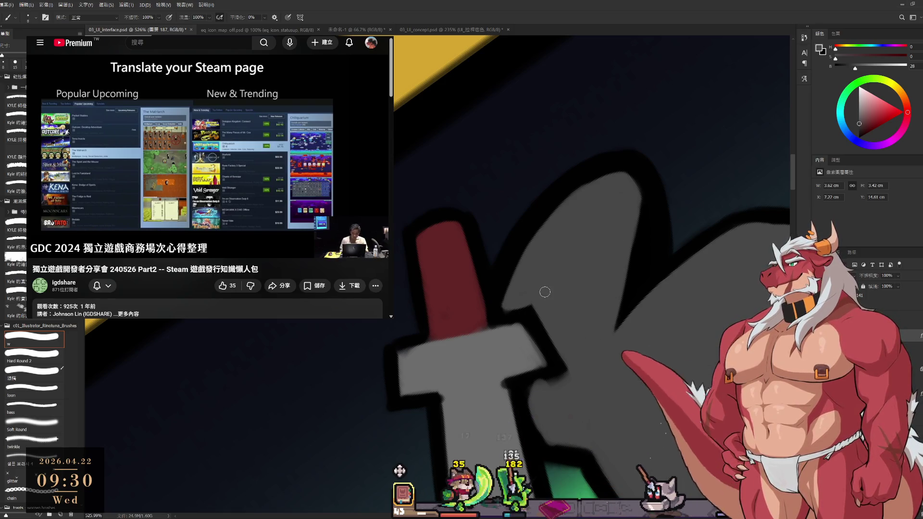
pyautogui.keyDown('alt'); pyautogui.click(500, 291); pyautogui.keyUp('alt')
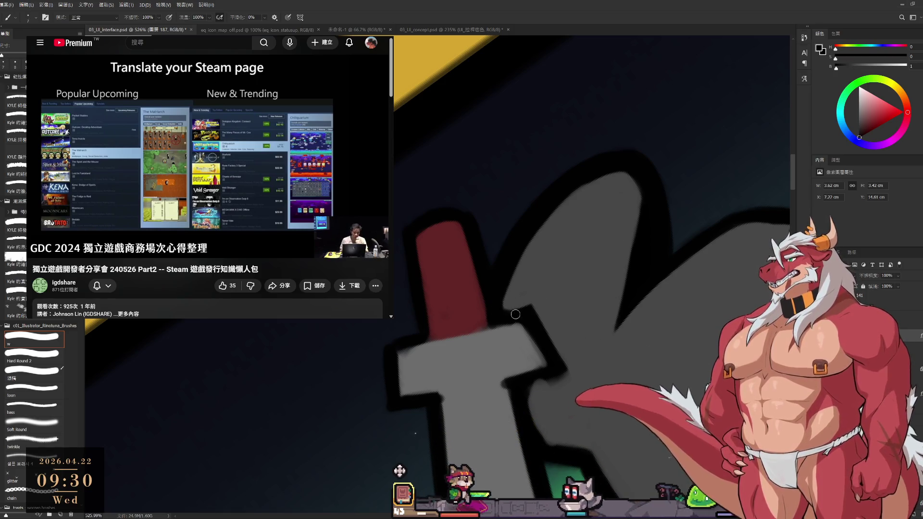
pyautogui.moveTo(576, 377); pyautogui.dragTo(625, 326)
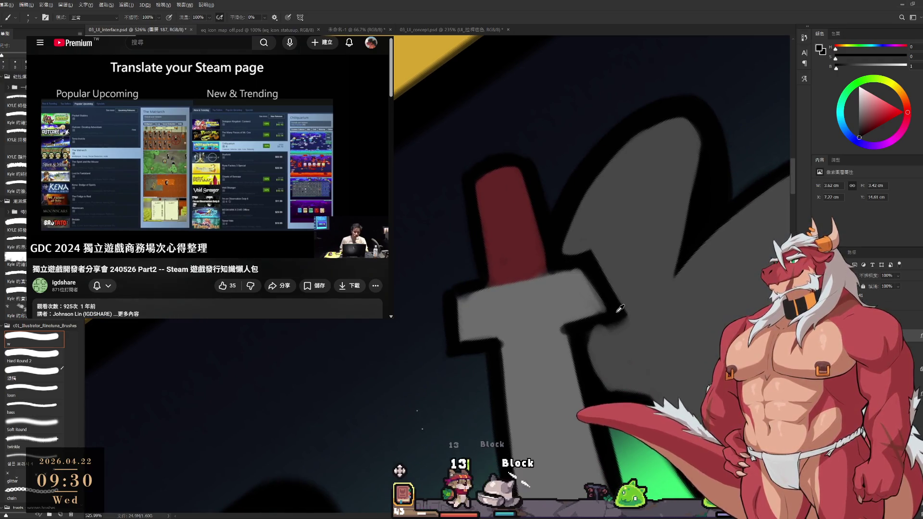
# Sample the wolf grey, a darker grey, and black, then rotate the canvas about 80°.
pyautogui.keyDown('alt'); pyautogui.click(547, 331); pyautogui.keyUp('alt')
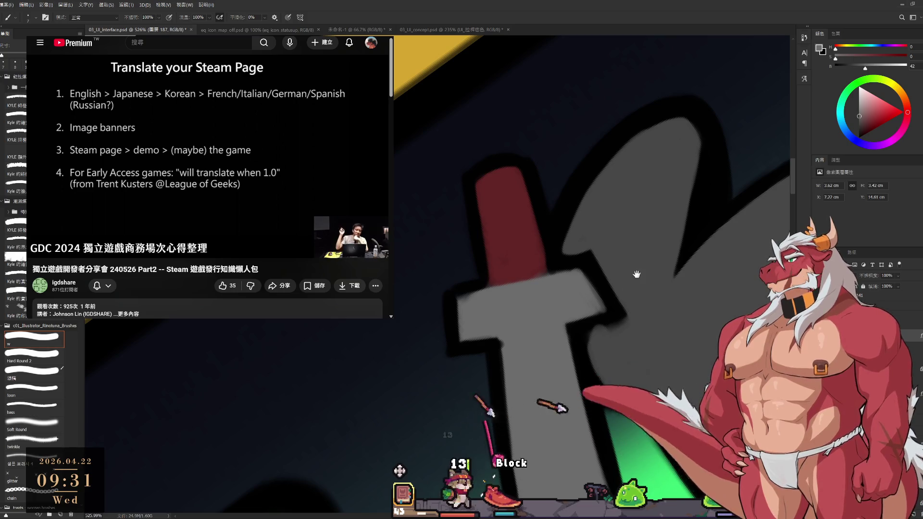
pyautogui.keyDown('alt'); pyautogui.click(629, 237); pyautogui.keyUp('alt')
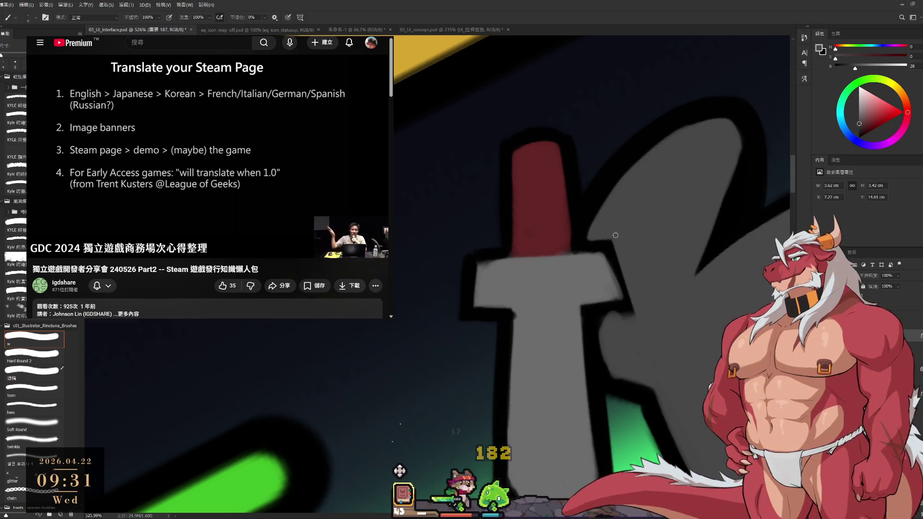
pyautogui.keyDown('alt'); pyautogui.click(489, 257); pyautogui.keyUp('alt')
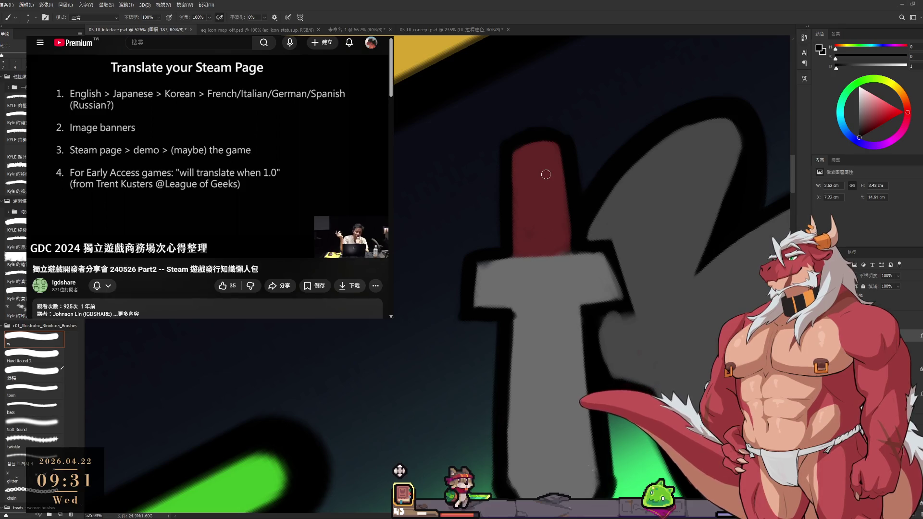
pyautogui.keyDown('alt'); pyautogui.click(572, 297); pyautogui.keyUp('alt')
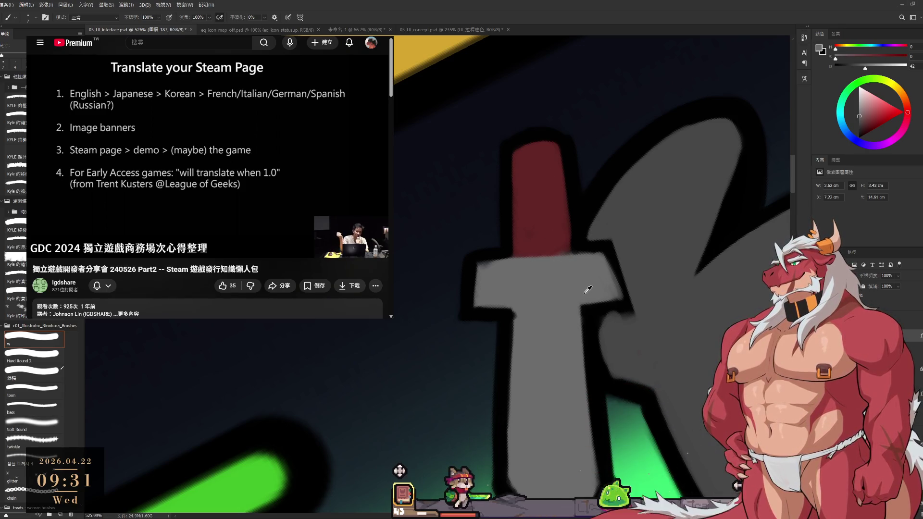
pyautogui.press('r')
pyautogui.moveTo(708, 249)
pyautogui.mouseDown()
pyautogui.moveTo(722, 187)
pyautogui.moveTo(673, 140)
pyautogui.mouseUp()
pyautogui.press('b')
# Sample black, then the artwork's mid-grey as paint colour, and pause the reference video.
pyautogui.keyDown('alt'); pyautogui.click(547, 268); pyautogui.keyUp('alt')
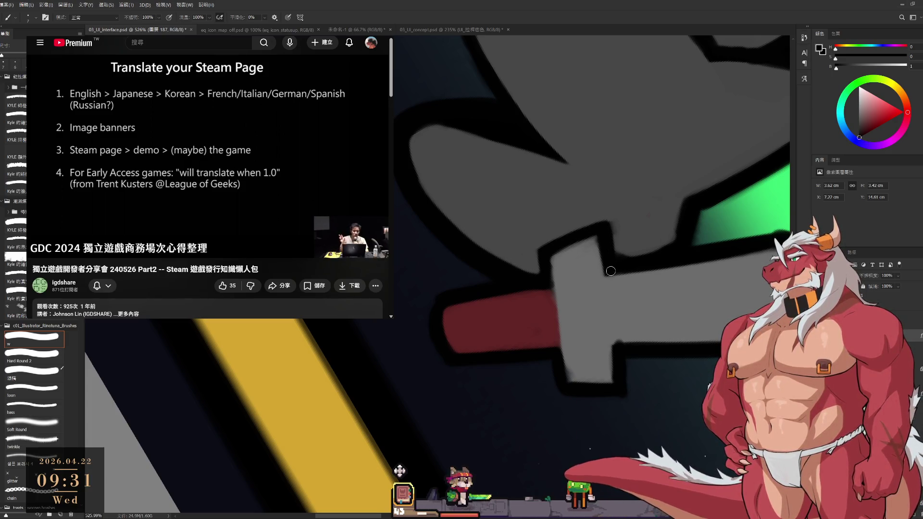
pyautogui.keyDown('alt'); pyautogui.click(643, 228); pyautogui.keyUp('alt')
pyautogui.press('z')
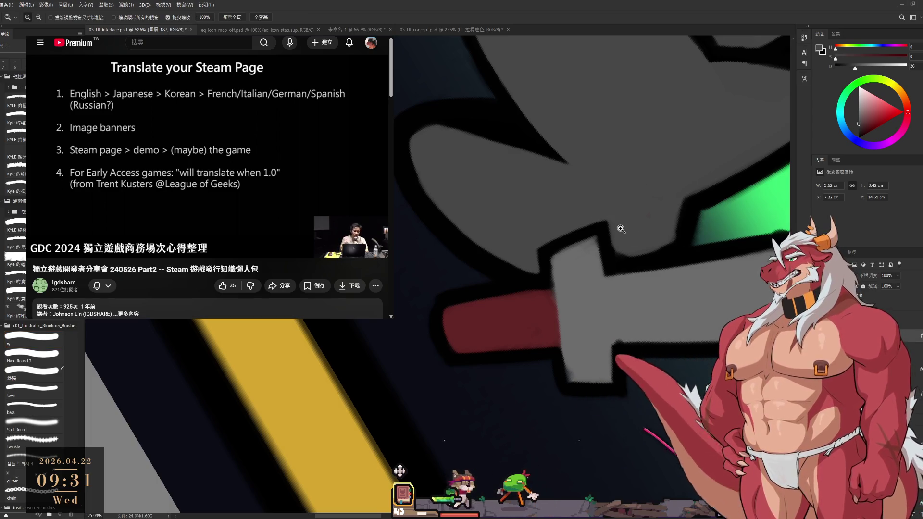
pyautogui.press('b')
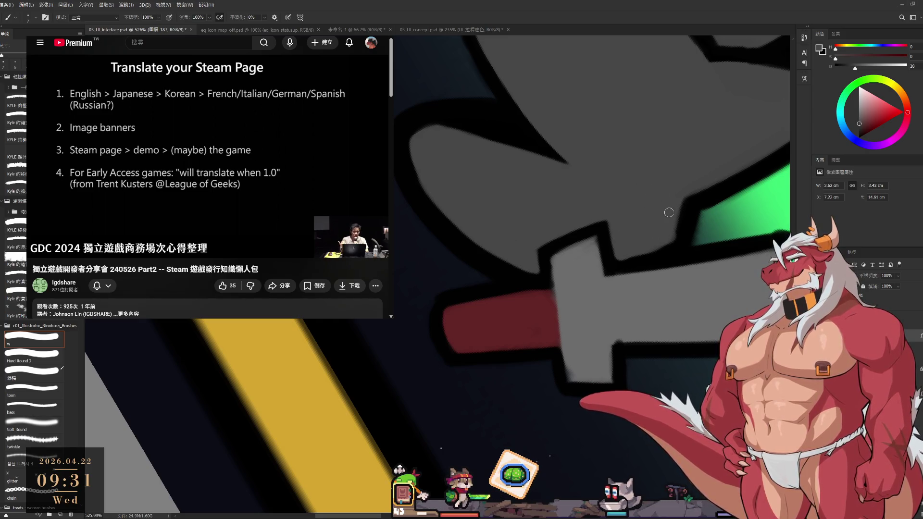
pyautogui.click(181, 151)
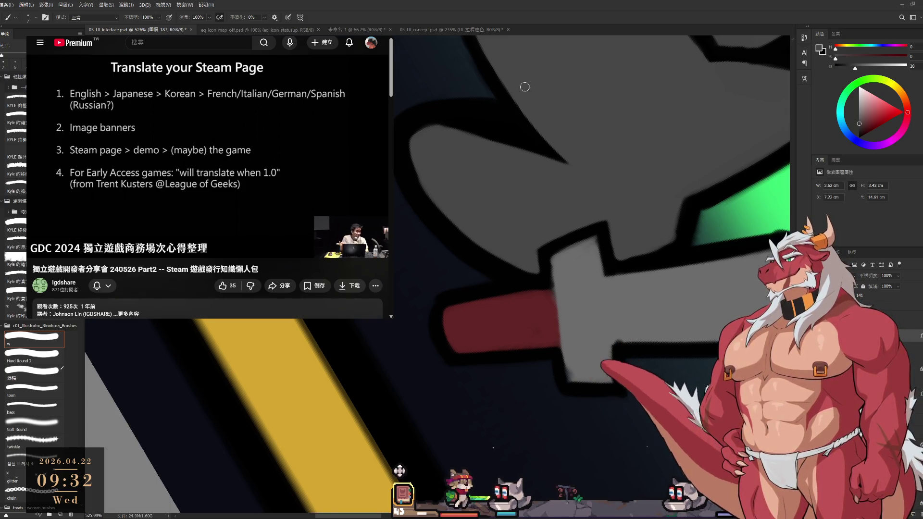
# Tilt the view about 23° and paint a thick black outline down the sword's left edge.
pyautogui.press('r')
pyautogui.moveTo(596, 298); pyautogui.dragTo(566, 354)
pyautogui.scroll(-5, 566, 353)
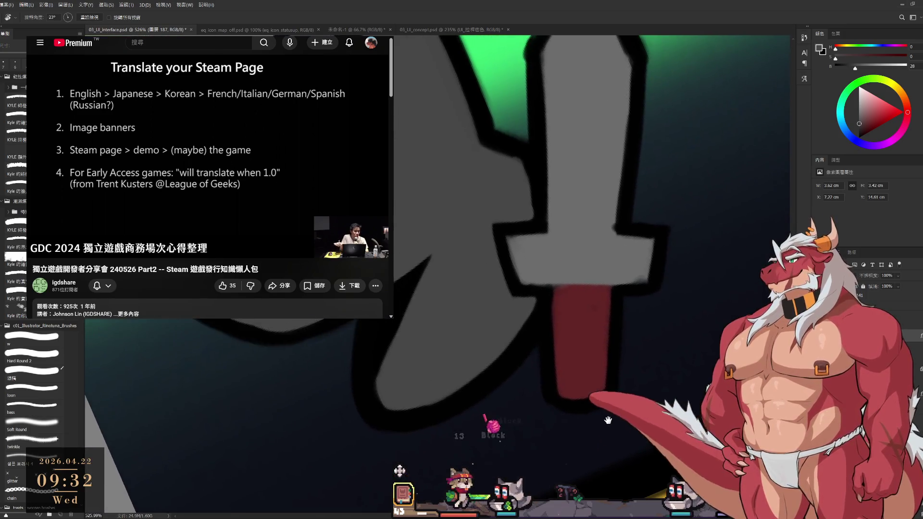
pyautogui.scroll(2, 631, 296)
pyautogui.scroll(4, 631, 297)
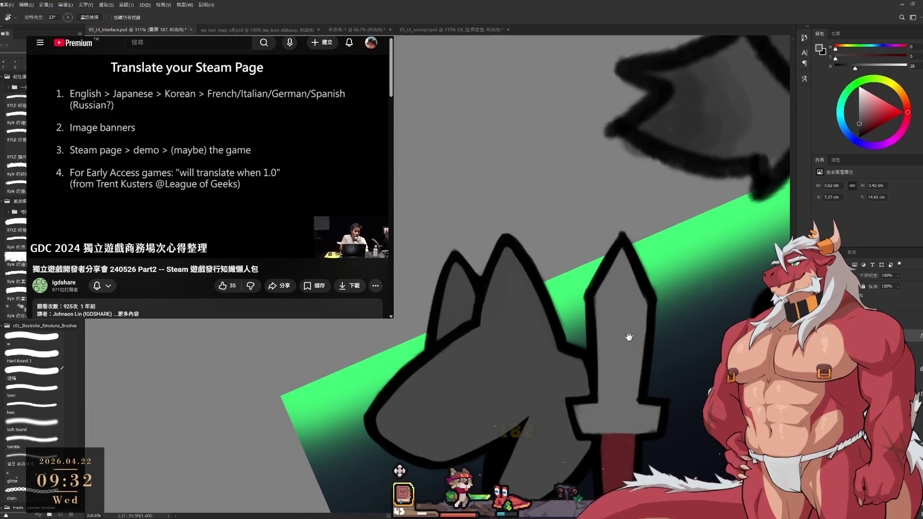
pyautogui.press('b')
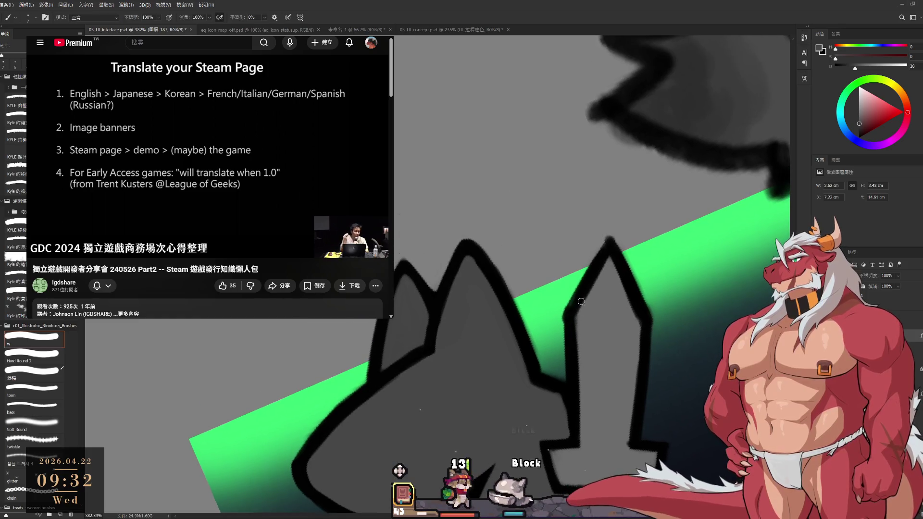
pyautogui.keyDown('alt'); pyautogui.click(576, 297); pyautogui.keyUp('alt')
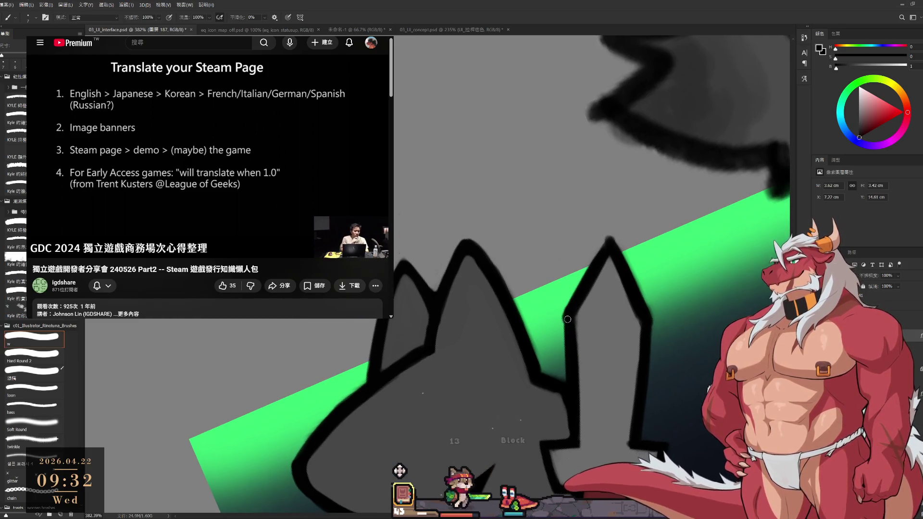
pyautogui.moveTo(565, 318); pyautogui.dragTo(564, 386)
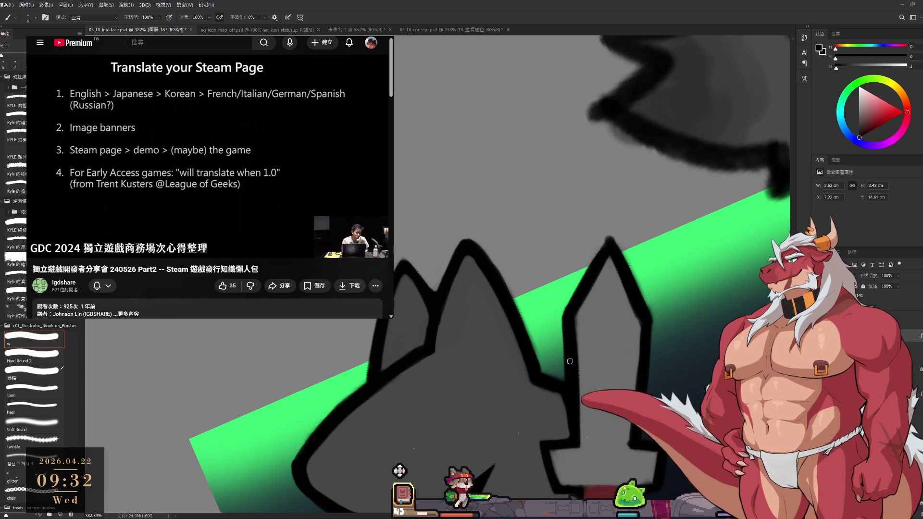
pyautogui.moveTo(577, 319); pyautogui.dragTo(576, 369)
# Sample grey and near-black, and rotate the view to reorient the sword toward its red handle.
pyautogui.keyDown('alt'); pyautogui.click(589, 330); pyautogui.keyUp('alt')
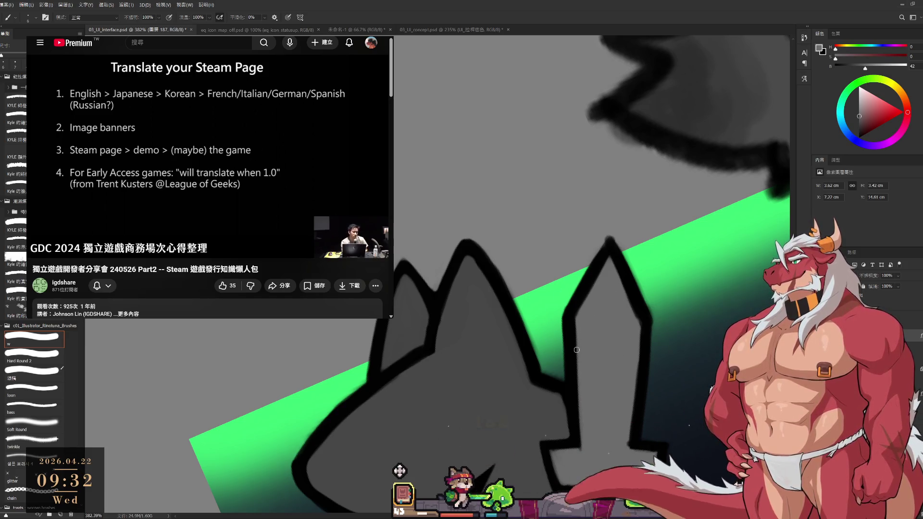
pyautogui.moveTo(521, 345)
pyautogui.mouseDown()
pyautogui.moveTo(467, 261)
pyautogui.moveTo(484, 235)
pyautogui.mouseUp()
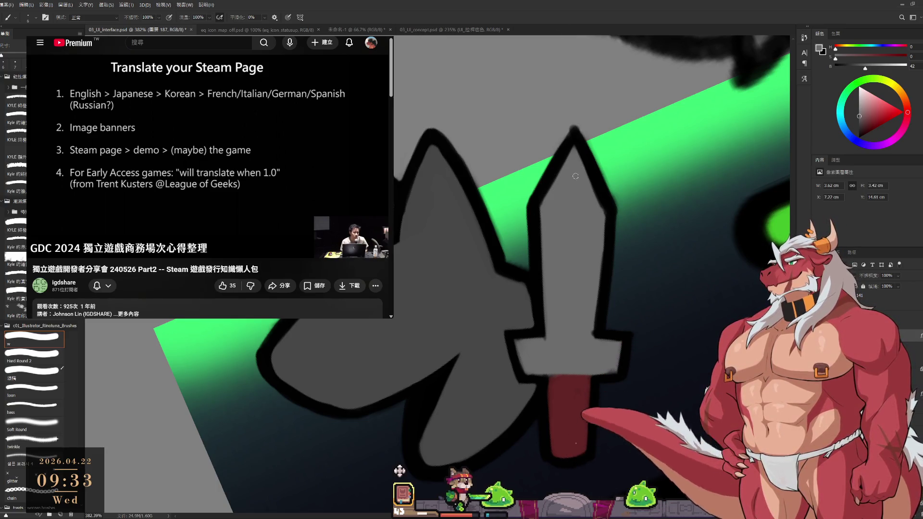
pyautogui.keyDown('alt'); pyautogui.click(538, 198); pyautogui.keyUp('alt')
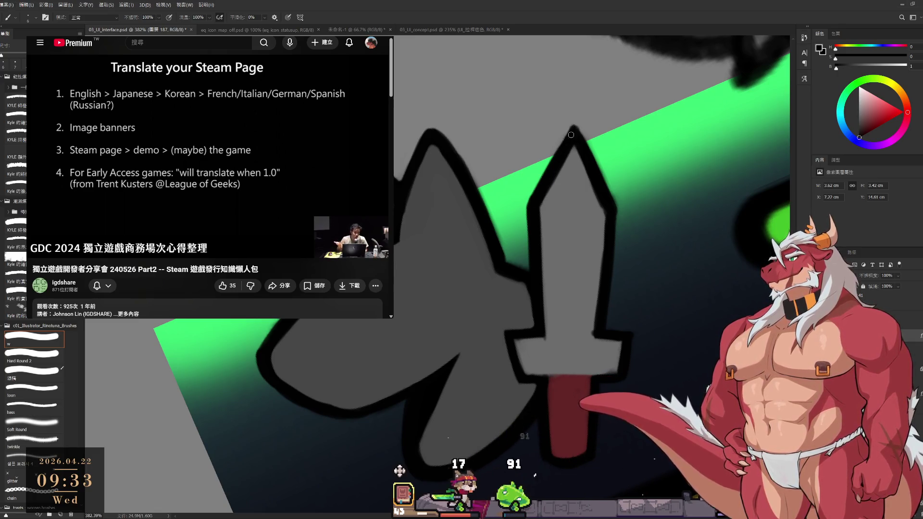
pyautogui.press('r')
pyautogui.press('b')
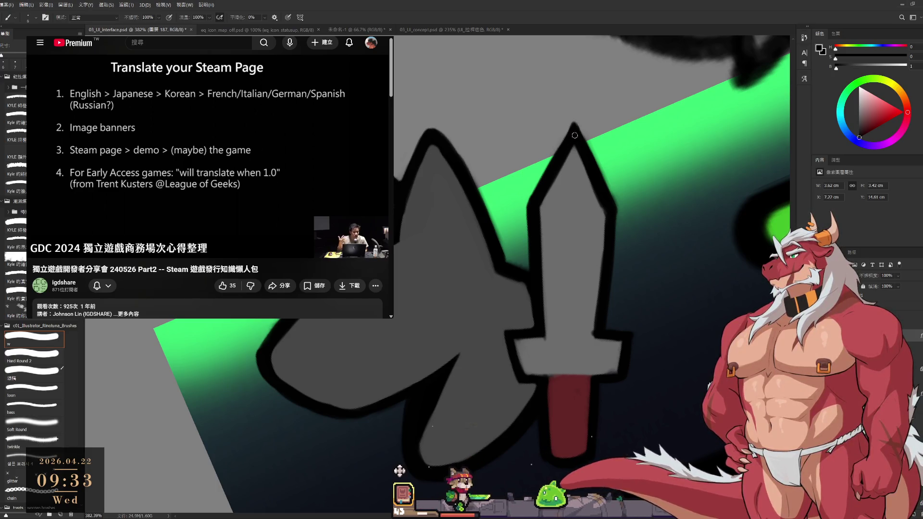
pyautogui.press('r')
pyautogui.moveTo(575, 135)
pyautogui.mouseDown()
pyautogui.moveTo(559, 292)
pyautogui.moveTo(510, 285)
pyautogui.mouseUp()
pyautogui.press('b')
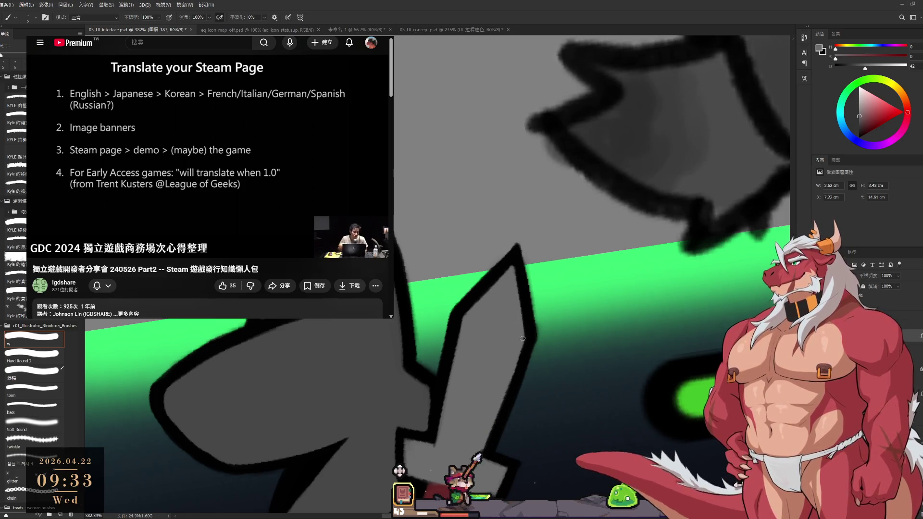
# Trace a black line along the sword's right edge with sampled black, then undo it.
pyautogui.press('r')
pyautogui.moveTo(514, 357); pyautogui.dragTo(547, 303)
pyautogui.keyDown('alt'); pyautogui.click(547, 302); pyautogui.keyUp('alt')
pyautogui.keyDown('alt'); pyautogui.click(538, 279); pyautogui.keyUp('alt')
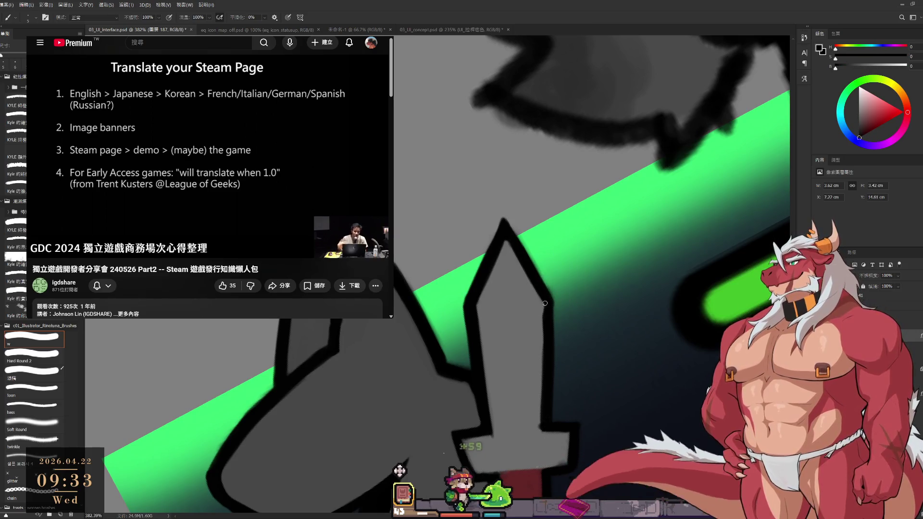
pyautogui.moveTo(544, 300); pyautogui.dragTo(541, 389)
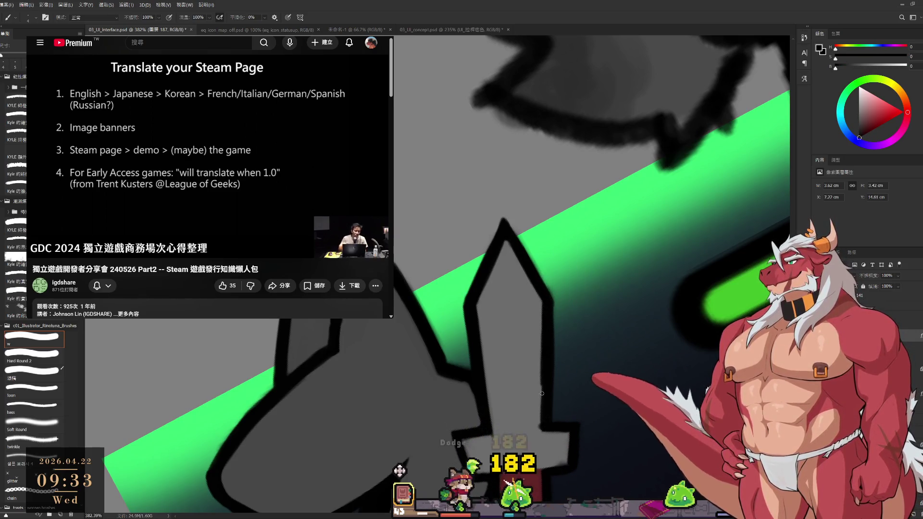
pyautogui.hotkey('ctrl', 'z')
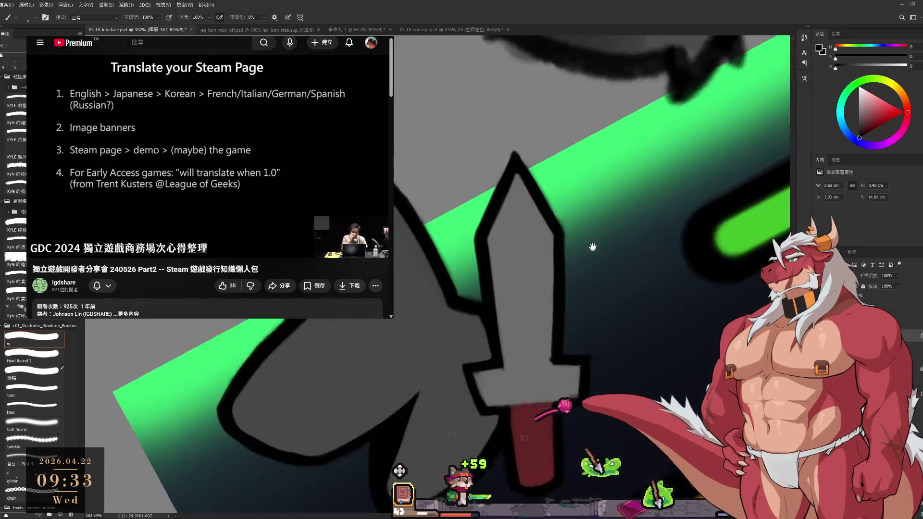
# Erase stray marks on the sword and rotate the view to stand the sword upright.
pyautogui.moveTo(542, 343)
pyautogui.mouseDown()
pyautogui.moveTo(557, 303)
pyautogui.moveTo(568, 327)
pyautogui.moveTo(575, 311)
pyautogui.mouseUp()
pyautogui.press('e')
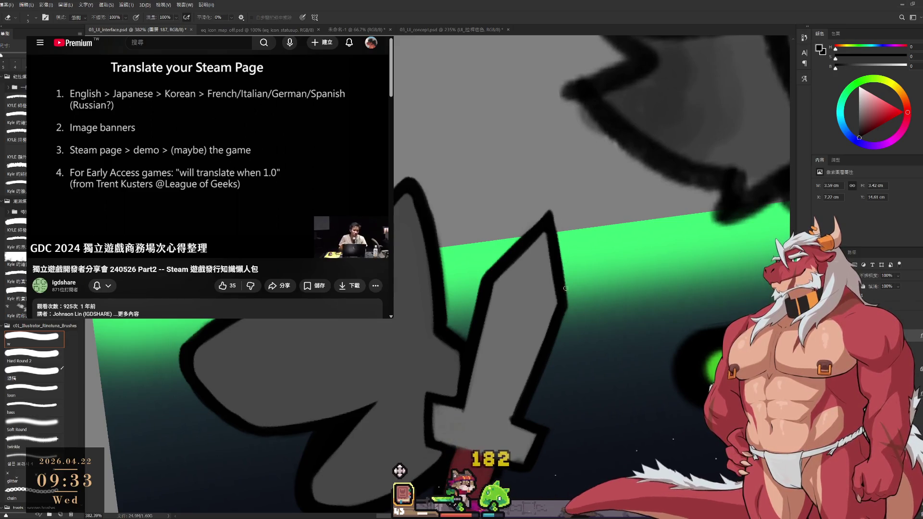
pyautogui.moveTo(572, 290); pyautogui.dragTo(565, 258)
pyautogui.press('b')
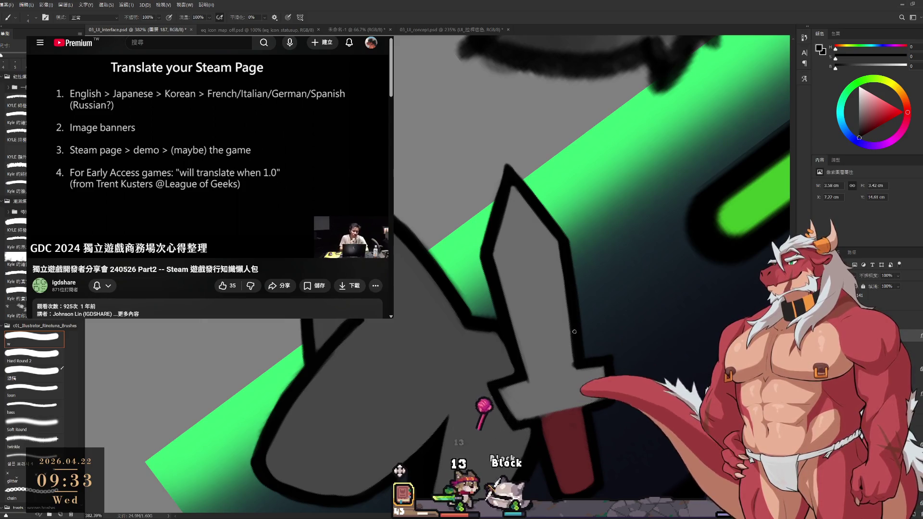
pyautogui.press('r')
pyautogui.moveTo(576, 352); pyautogui.dragTo(669, 144)
pyautogui.press('b')
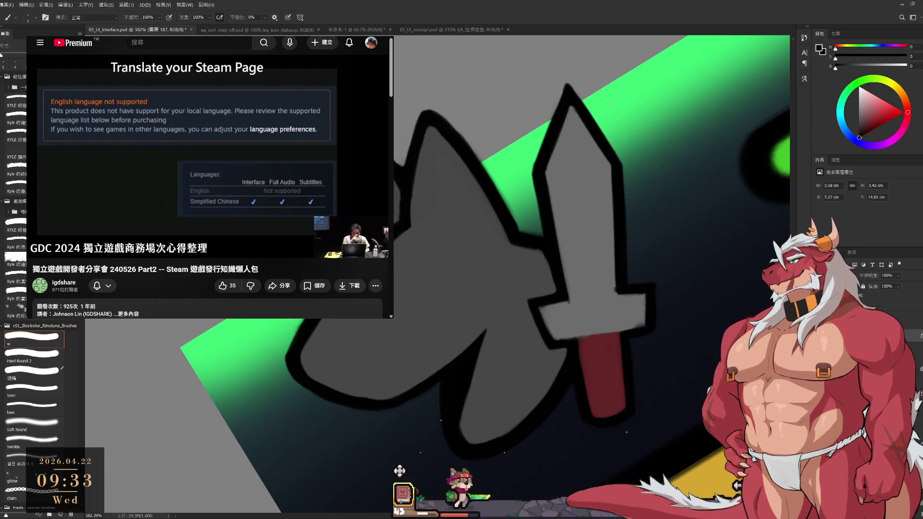
pyautogui.moveTo(621, 190); pyautogui.dragTo(614, 232)
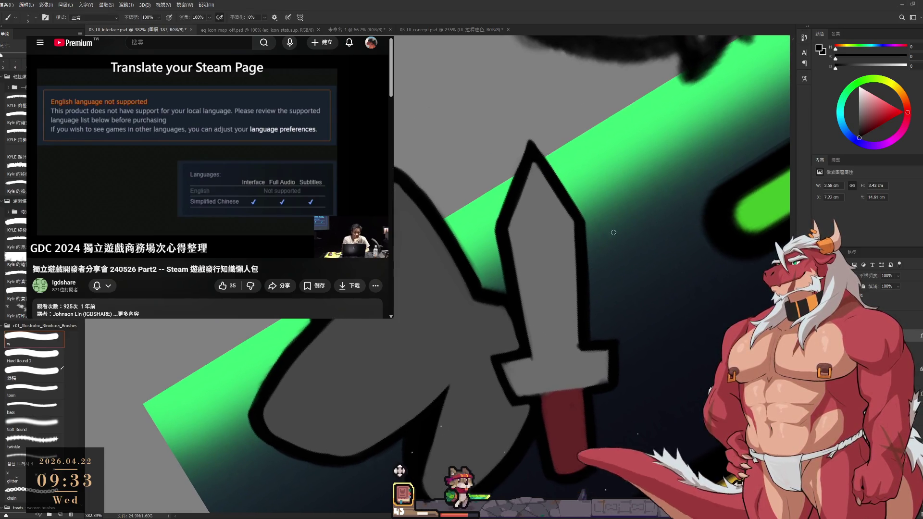
# Sample black and grey from the sword and rotate the view to about 36°.
pyautogui.keyDown('alt'); pyautogui.click(520, 325); pyautogui.keyUp('alt')
pyautogui.keyDown('alt'); pyautogui.click(500, 315); pyautogui.keyUp('alt')
pyautogui.press('r')
pyautogui.moveTo(500, 315); pyautogui.dragTo(450, 344)
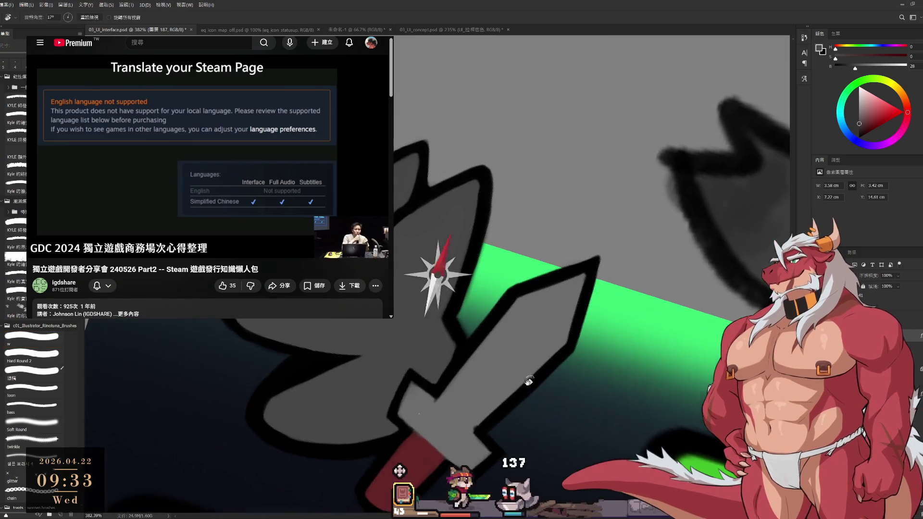
pyautogui.press('b')
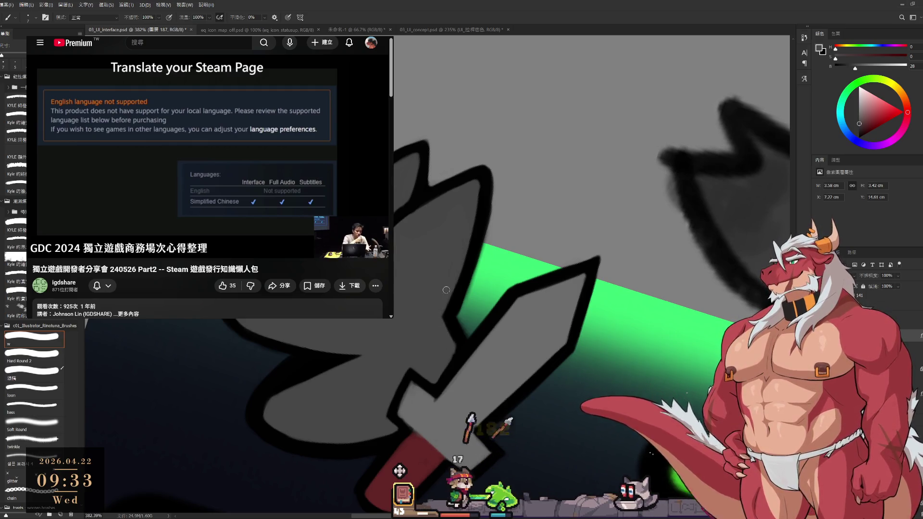
pyautogui.press('r')
pyautogui.moveTo(469, 307); pyautogui.dragTo(559, 301)
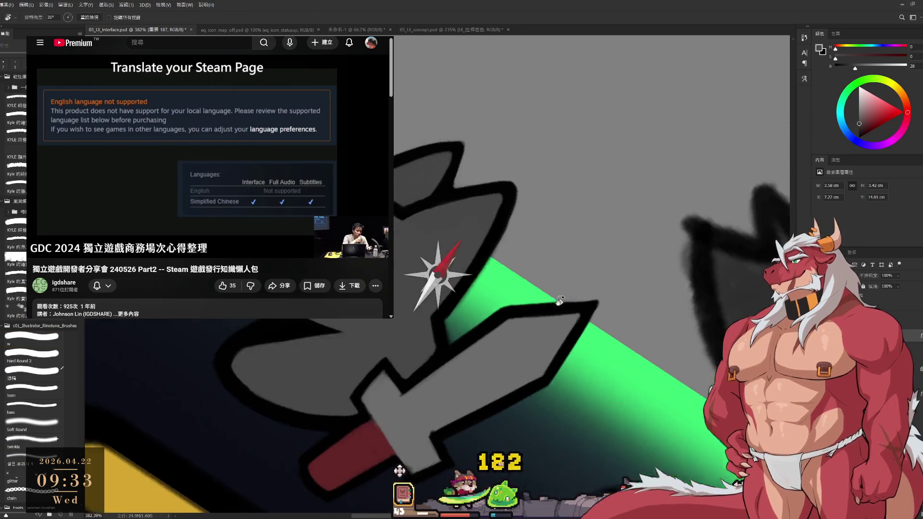
# Undo a stray grey stroke, restore black as the paint colour, and erase excess outline.
pyautogui.scroll(3, 457, 255)
pyautogui.moveTo(430, 309); pyautogui.dragTo(429, 358)
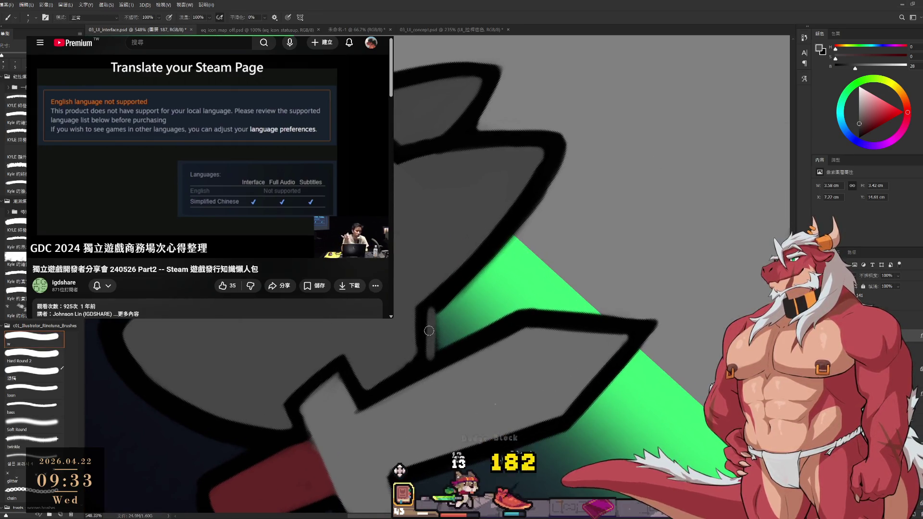
pyautogui.hotkey('ctrl', 'z')
pyautogui.press('d')
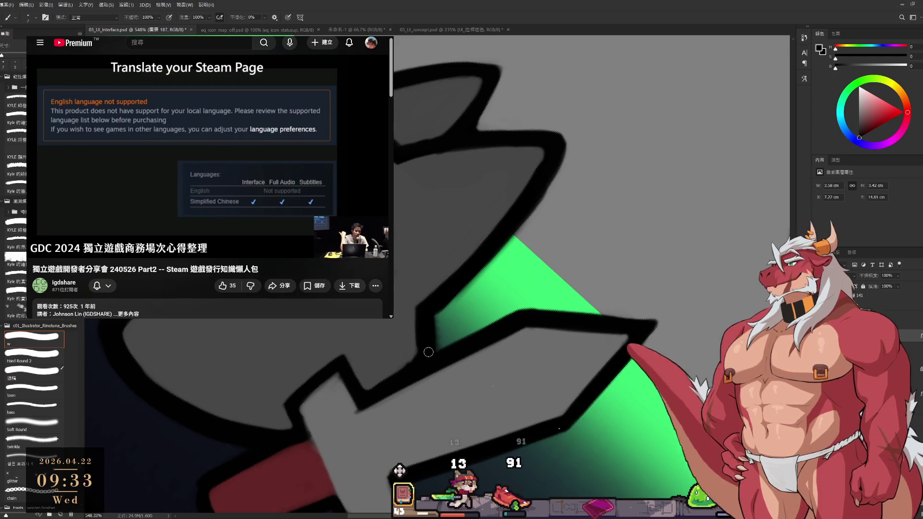
pyautogui.press('e')
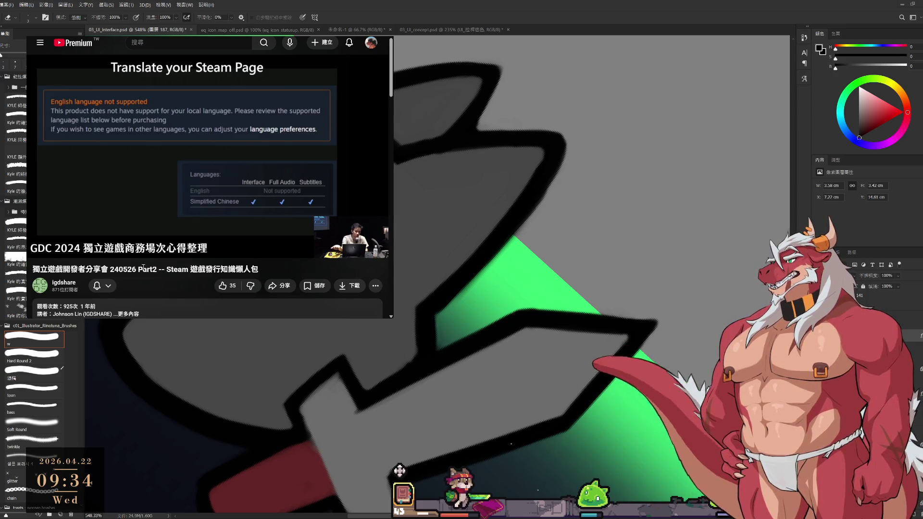
# Toggle the reference video's playback and rotate the canvas view to about 154°.
pyautogui.press('space')
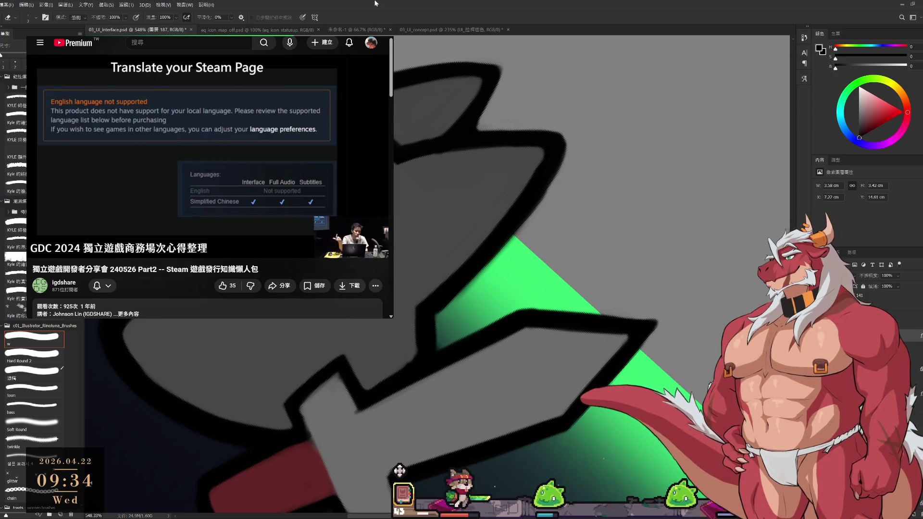
pyautogui.press('r')
pyautogui.moveTo(579, 93)
pyautogui.mouseDown()
pyautogui.moveTo(646, 178)
pyautogui.moveTo(667, 288)
pyautogui.moveTo(531, 372)
pyautogui.mouseUp()
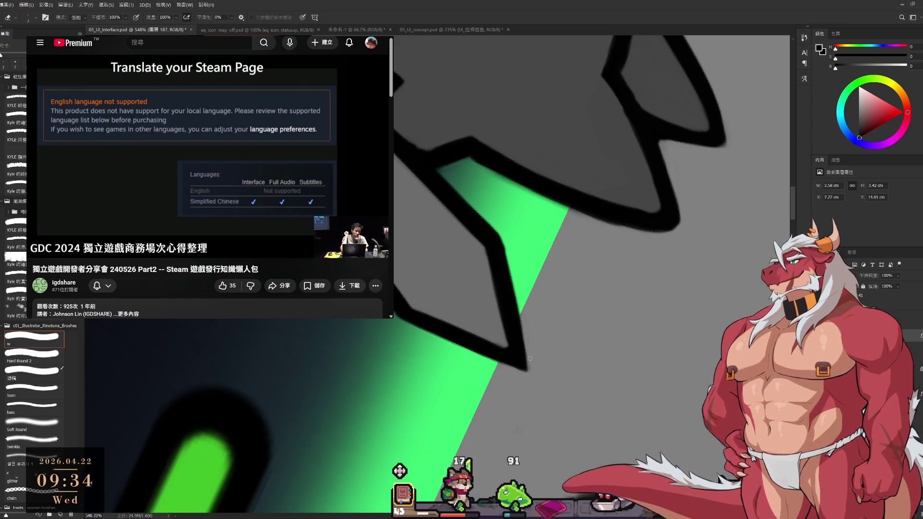
pyautogui.press('r')
pyautogui.moveTo(529, 358); pyautogui.dragTo(525, 373)
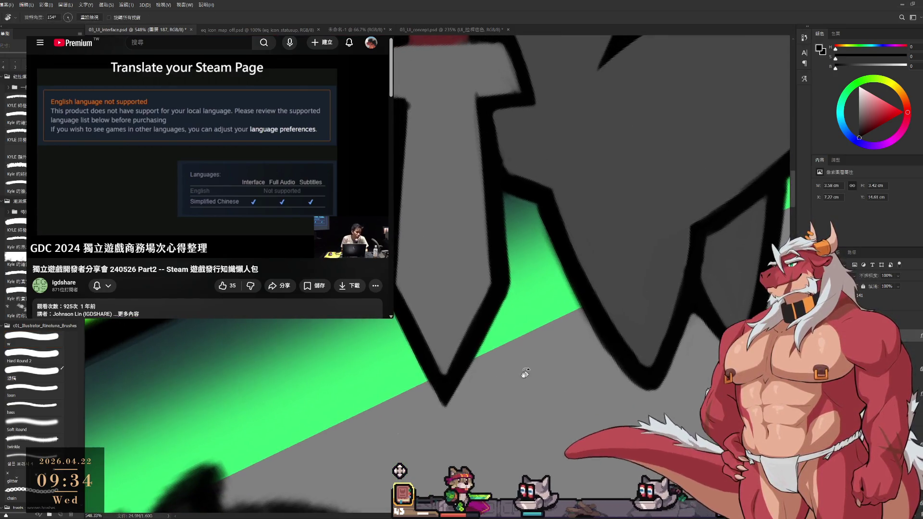
# Reset the view rotation to upright and erase stray marks on the sword blade.
pyautogui.scroll(-5, 549, 210)
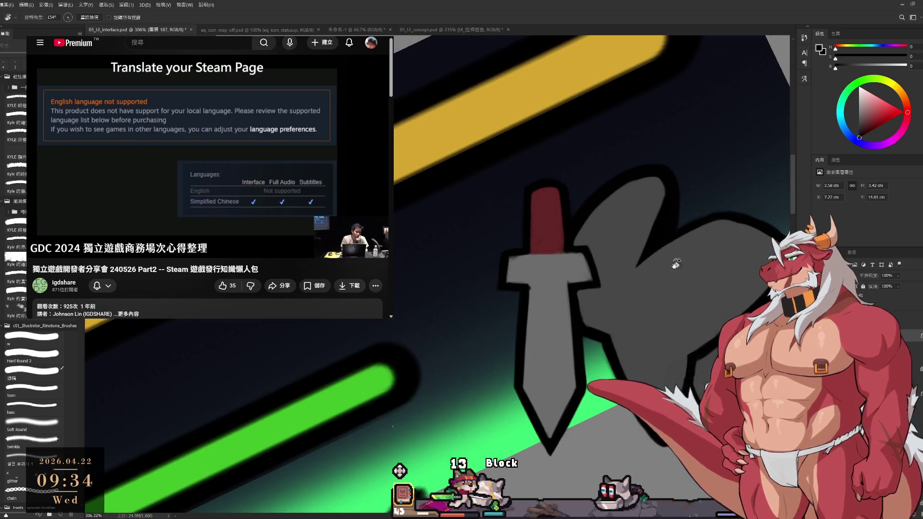
pyautogui.moveTo(675, 263)
pyautogui.mouseDown()
pyautogui.moveTo(601, 158)
pyautogui.moveTo(528, 120)
pyautogui.moveTo(608, 280)
pyautogui.moveTo(662, 263)
pyautogui.mouseUp()
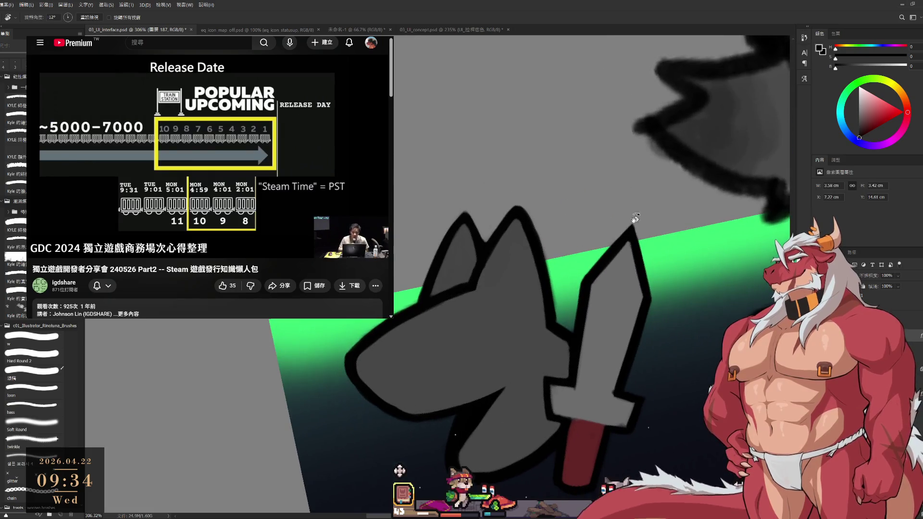
pyautogui.press('Escape')
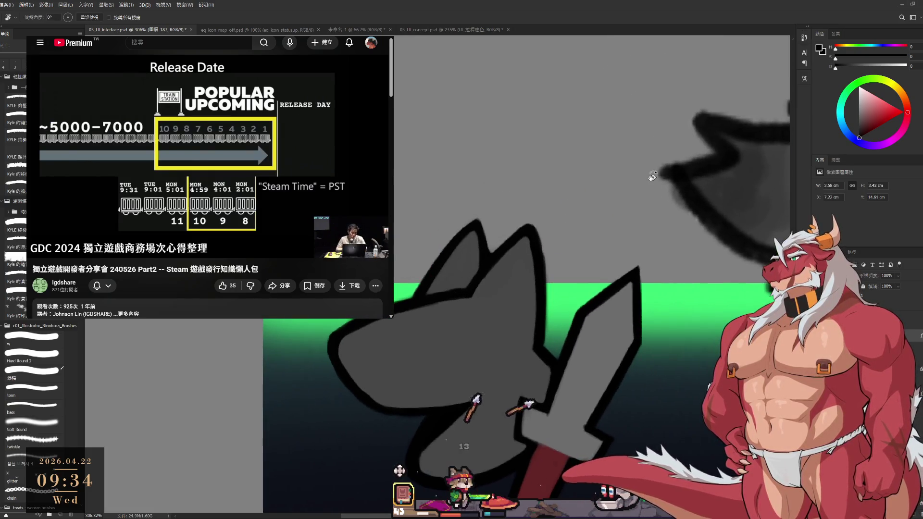
pyautogui.scroll(2, 545, 269)
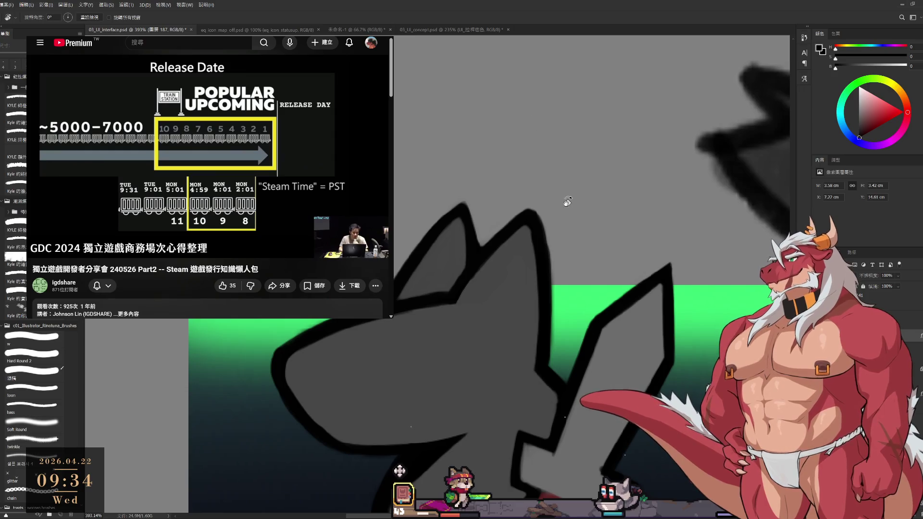
pyautogui.press('e')
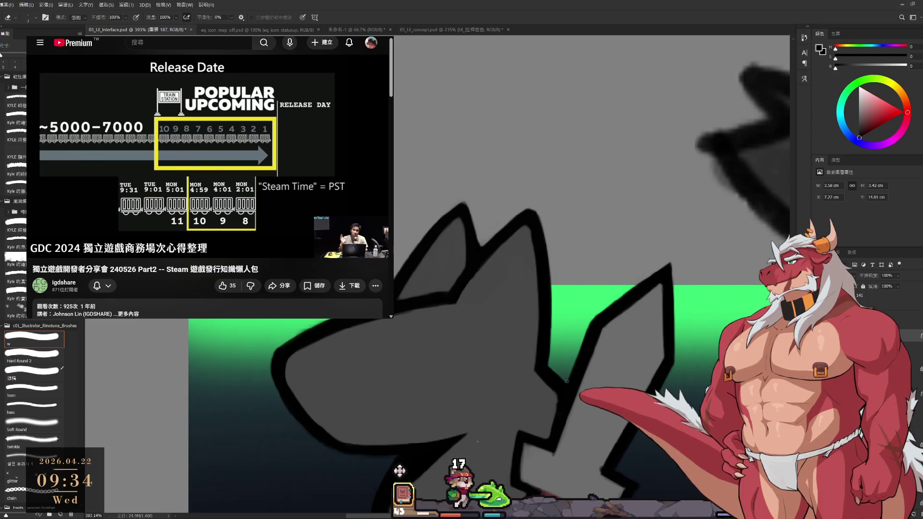
# Outline the blade in black and fill it with sampled grey, working toward the crossguard.
pyautogui.press('r')
pyautogui.moveTo(561, 376); pyautogui.dragTo(663, 214)
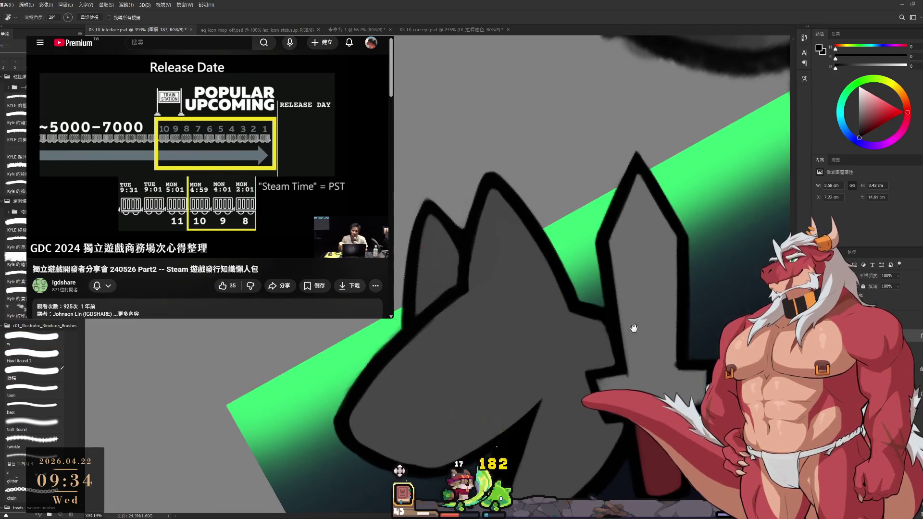
pyautogui.press('b')
pyautogui.keyDown('alt'); pyautogui.click(572, 249); pyautogui.keyUp('alt')
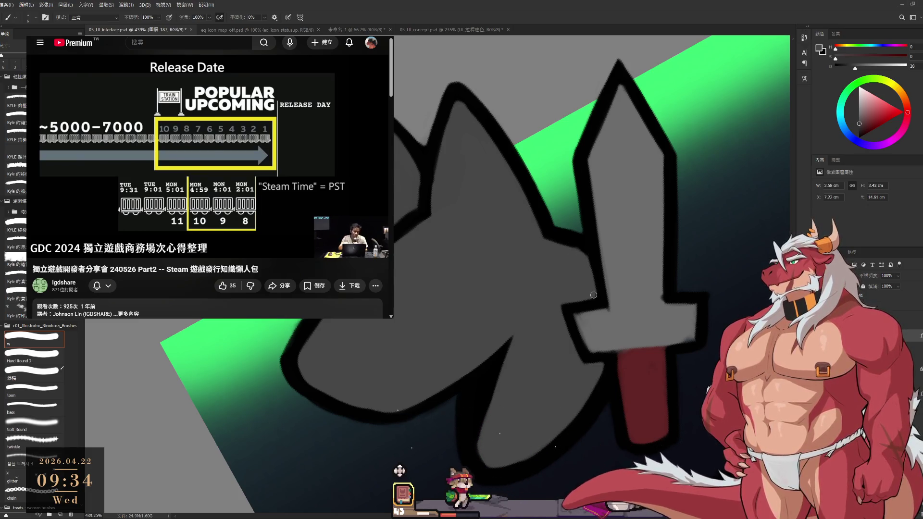
pyautogui.keyDown('alt'); pyautogui.click(599, 270); pyautogui.keyUp('alt')
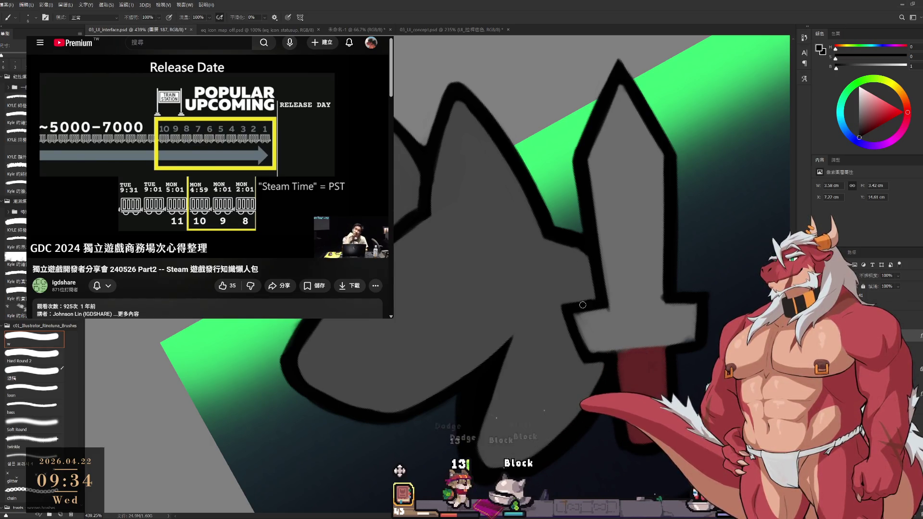
pyautogui.keyDown('alt'); pyautogui.click(655, 291); pyautogui.keyUp('alt')
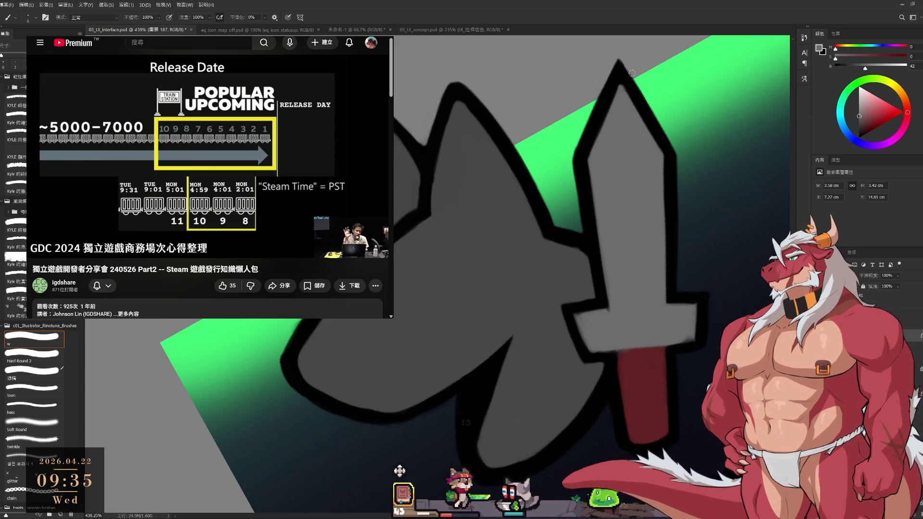
pyautogui.moveTo(656, 163); pyautogui.dragTo(610, 183)
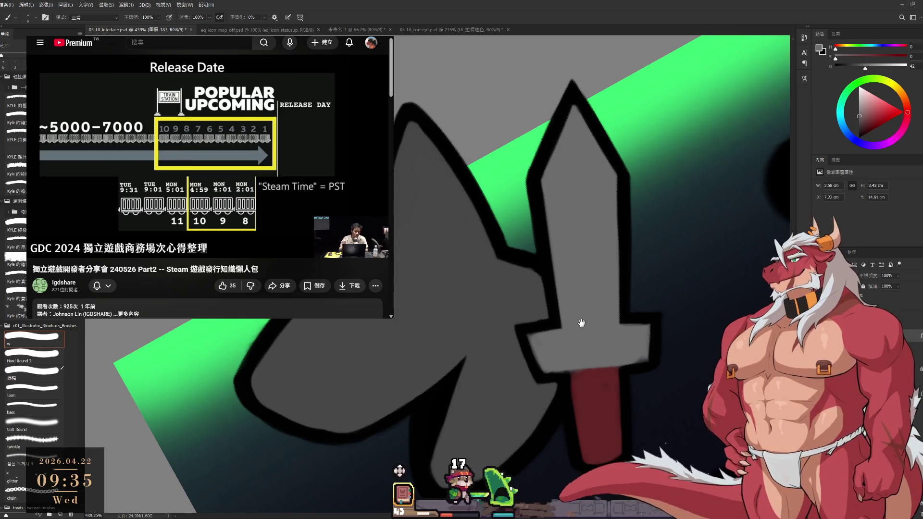
# Outline the handle in black below the crossguard and erase stray marks around it.
pyautogui.moveTo(581, 323); pyautogui.dragTo(569, 296)
pyautogui.keyDown('alt'); pyautogui.click(615, 290); pyautogui.keyUp('alt')
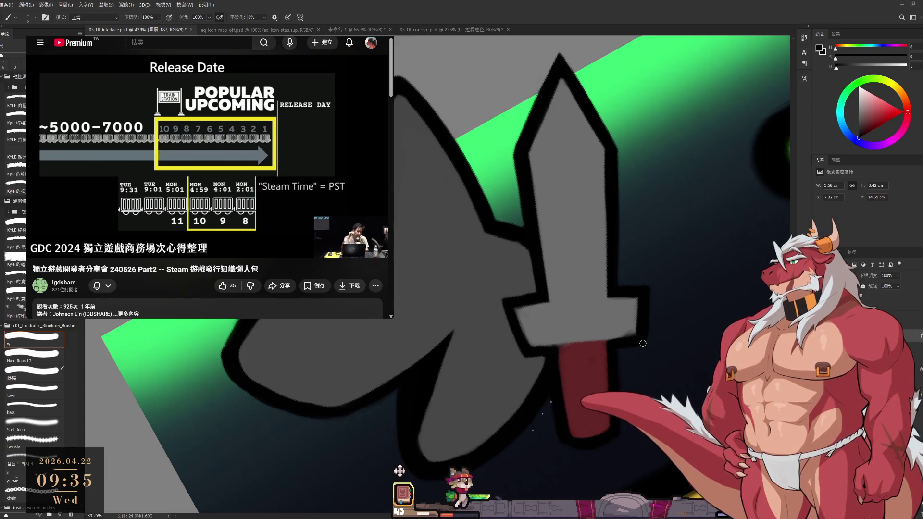
pyautogui.press('e')
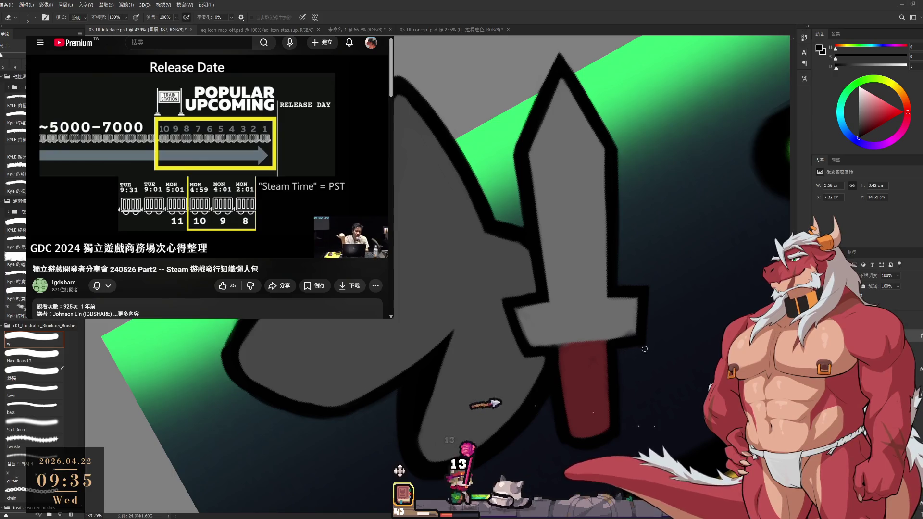
pyautogui.press('b')
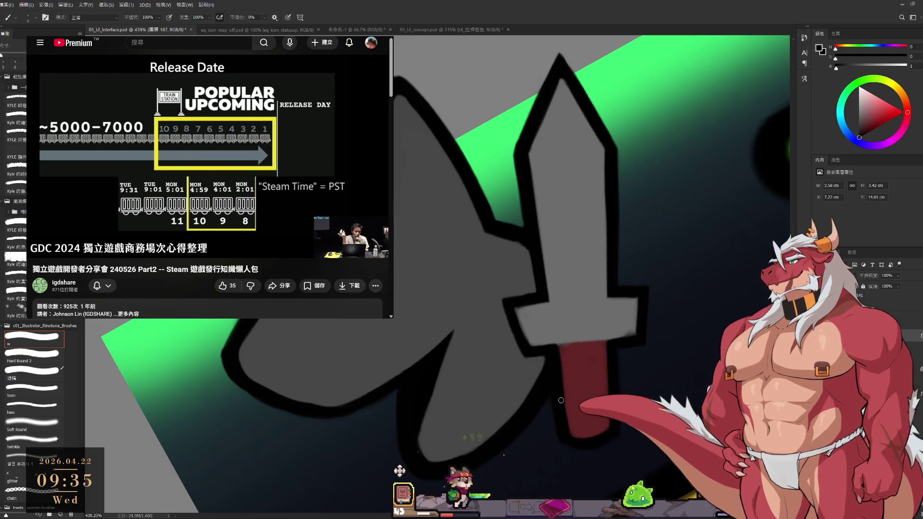
pyautogui.keyDown('alt'); pyautogui.click(572, 351); pyautogui.keyUp('alt')
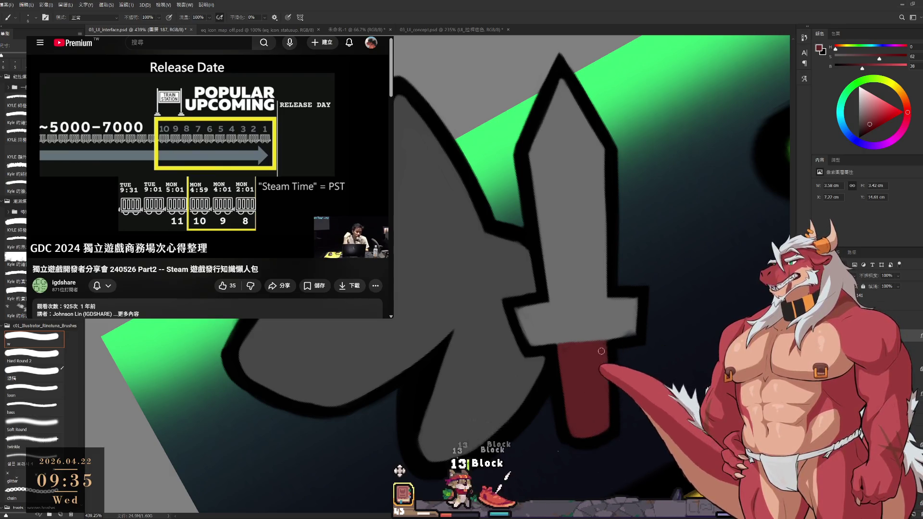
# Angle the view and touch up the handle's dark red fill and black edge.
pyautogui.press('r')
pyautogui.moveTo(606, 411); pyautogui.dragTo(590, 301)
pyautogui.press('b')
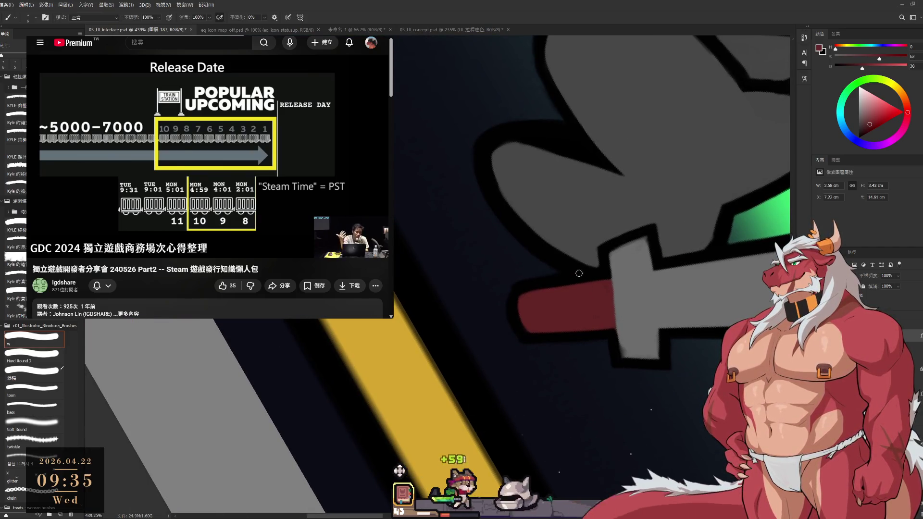
pyautogui.press('d')
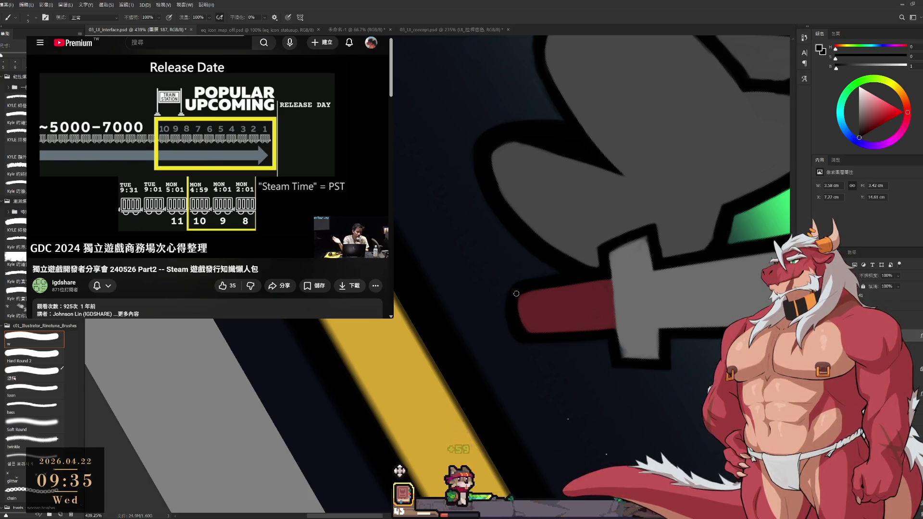
pyautogui.keyDown('alt'); pyautogui.click(524, 306); pyautogui.keyUp('alt')
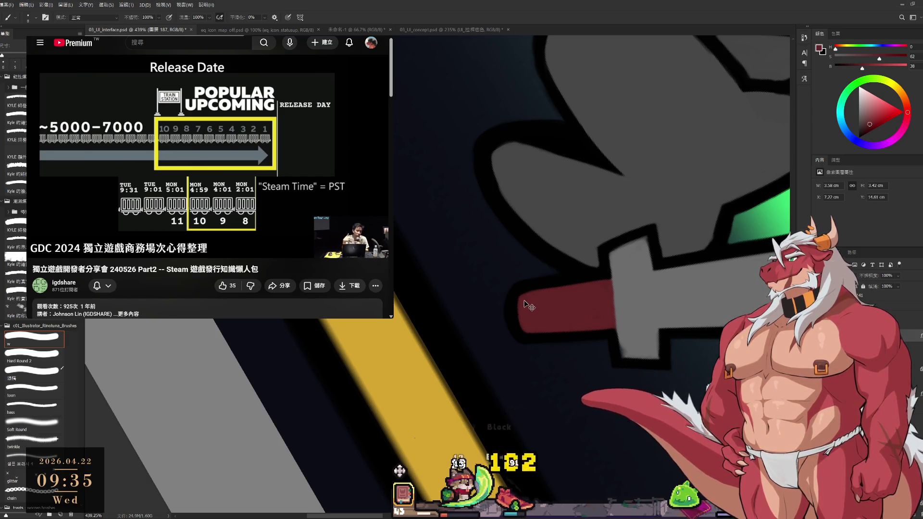
pyautogui.press('r')
pyautogui.moveTo(544, 320)
pyautogui.mouseDown()
pyautogui.moveTo(490, 269)
pyautogui.moveTo(490, 193)
pyautogui.moveTo(519, 210)
pyautogui.mouseUp()
pyautogui.scroll(-2, 519, 210)
# Redraw the black outline of the wolf's jaw with the view rotated toward it.
pyautogui.scroll(4, 519, 210)
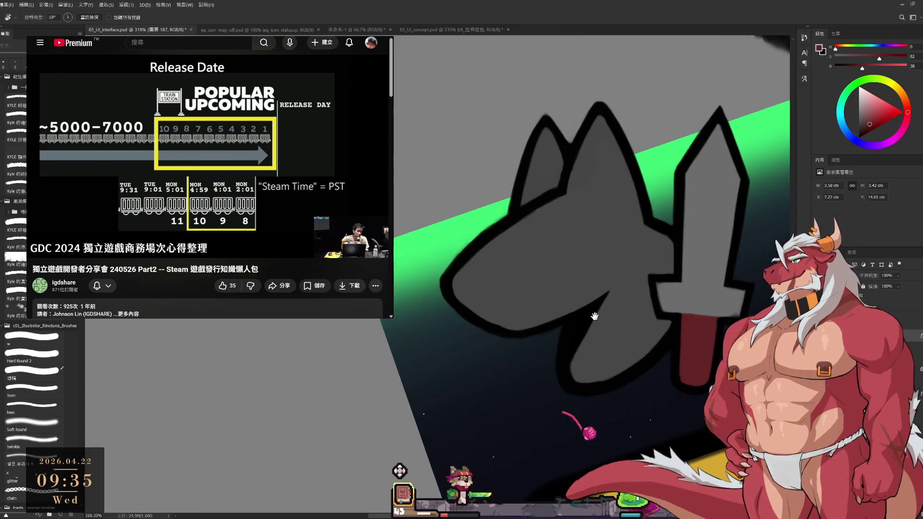
pyautogui.press('b')
pyautogui.keyDown('alt'); pyautogui.click(581, 338); pyautogui.keyUp('alt')
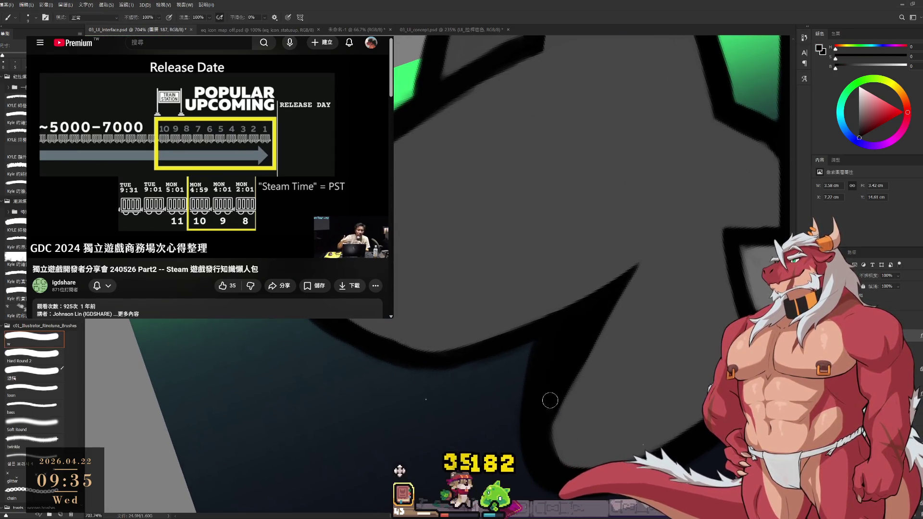
pyautogui.press('r')
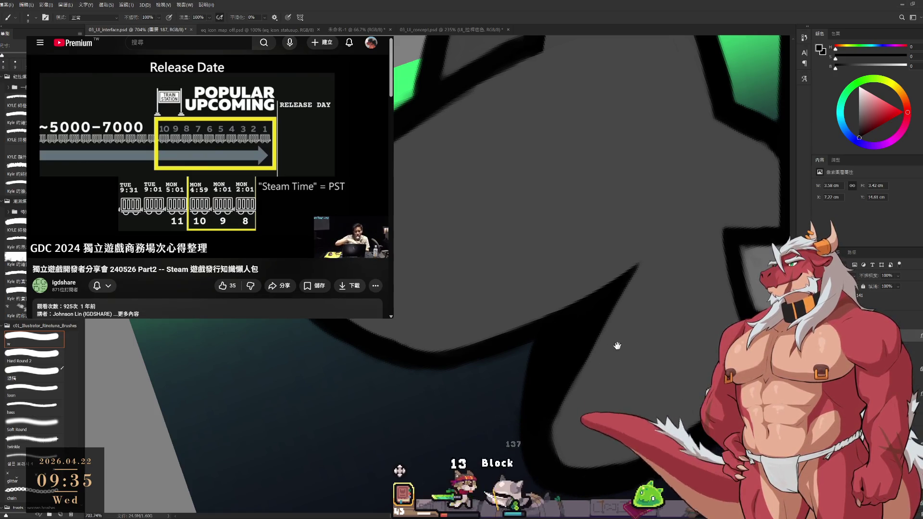
pyautogui.scroll(-2, 544, 356)
pyautogui.moveTo(544, 356)
pyautogui.mouseDown()
pyautogui.moveTo(573, 412)
pyautogui.moveTo(529, 365)
pyautogui.mouseUp()
pyautogui.press('b')
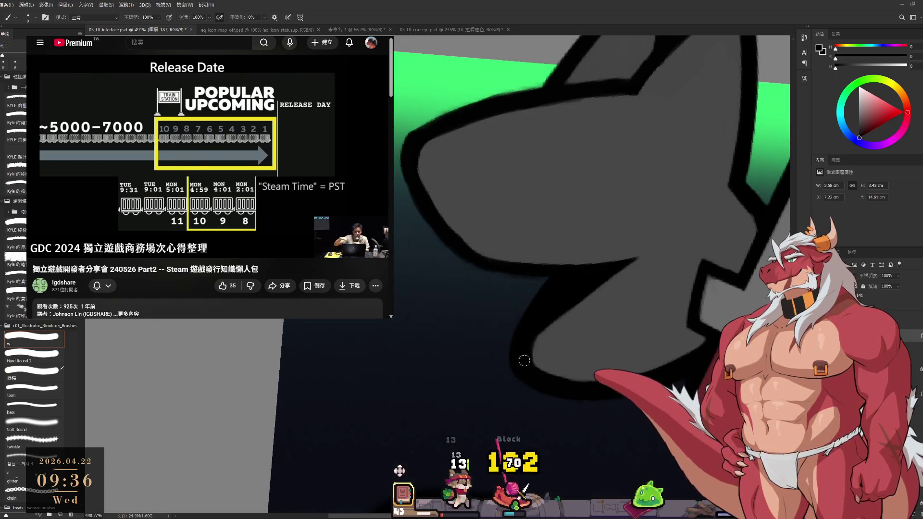
# Fill the jaw with dark grey and re-outline it in black, turning the view a quarter turn.
pyautogui.keyDown('alt'); pyautogui.click(554, 341); pyautogui.keyUp('alt')
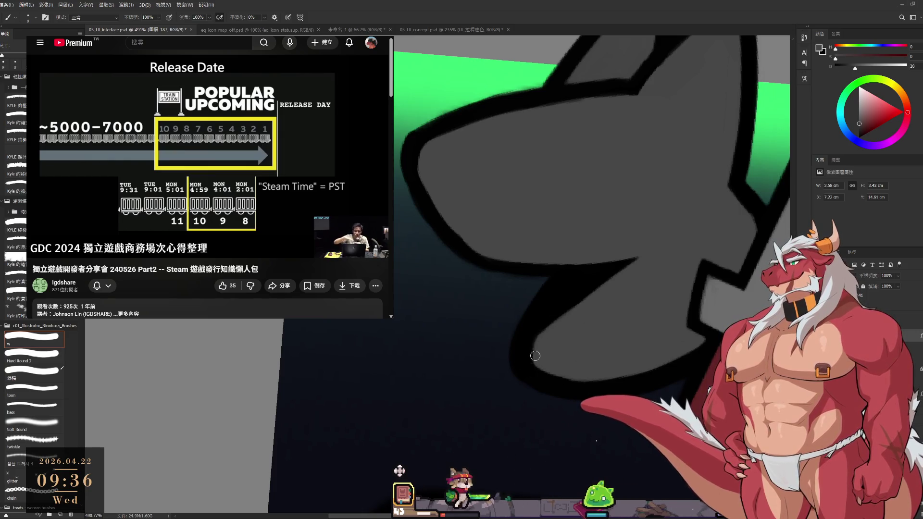
pyautogui.moveTo(558, 327)
pyautogui.mouseDown()
pyautogui.moveTo(523, 291)
pyautogui.moveTo(523, 333)
pyautogui.mouseUp()
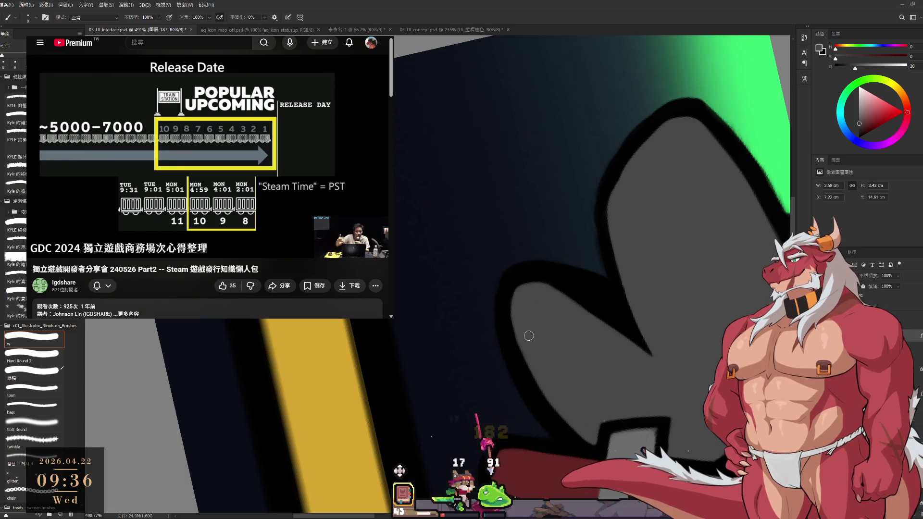
pyautogui.keyDown('alt'); pyautogui.click(513, 282); pyautogui.keyUp('alt')
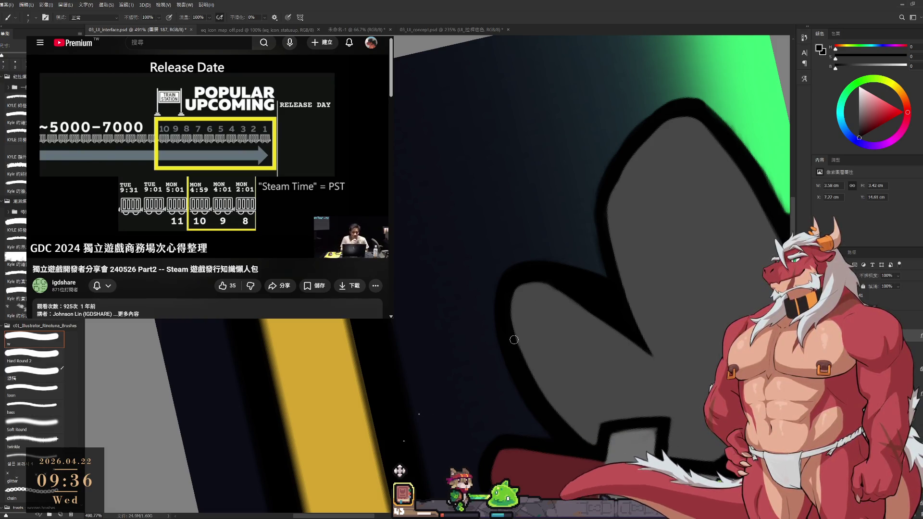
pyautogui.press('r')
pyautogui.moveTo(514, 340); pyautogui.dragTo(590, 317)
pyautogui.scroll(-4, 590, 316)
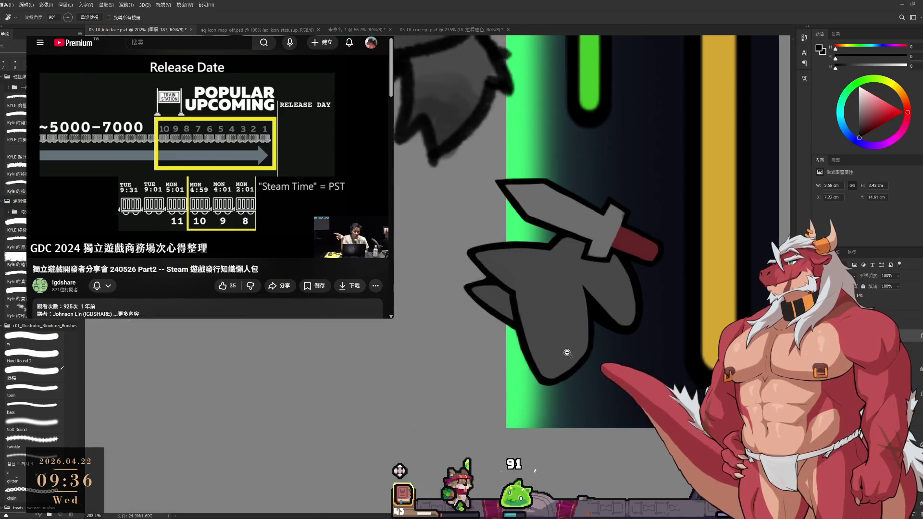
# Paint black along the wolf head's lower outline, rotating the view to about 40°.
pyautogui.scroll(4, 623, 349)
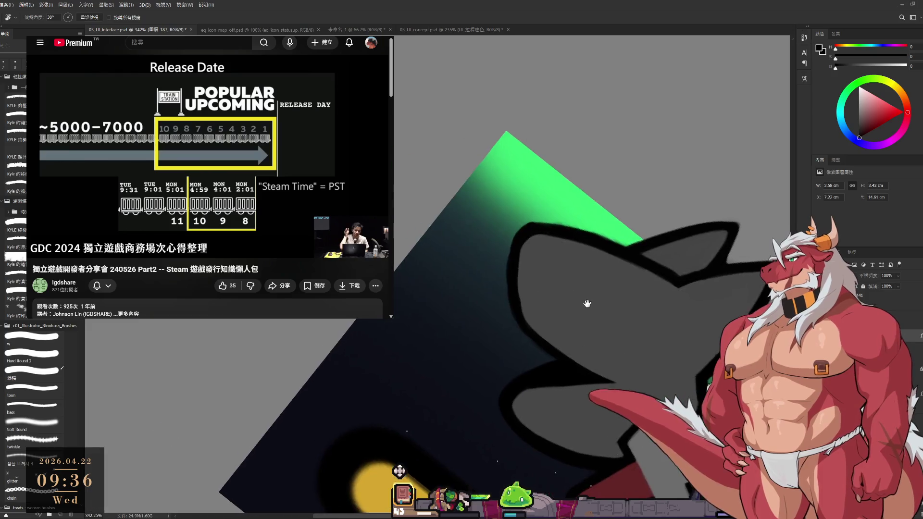
pyautogui.press('b')
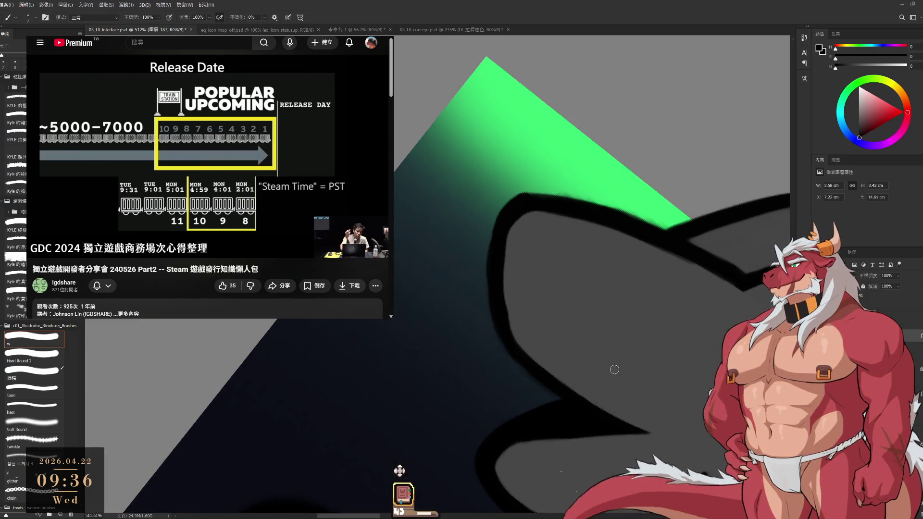
pyautogui.moveTo(614, 369)
pyautogui.mouseDown()
pyautogui.moveTo(597, 381)
pyautogui.moveTo(634, 347)
pyautogui.mouseUp()
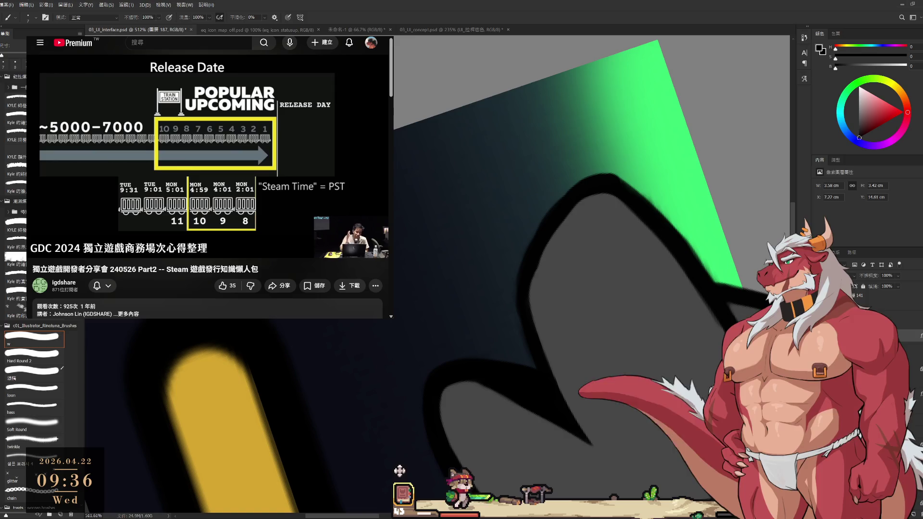
pyautogui.keyDown('alt'); pyautogui.click(562, 209); pyautogui.keyUp('alt')
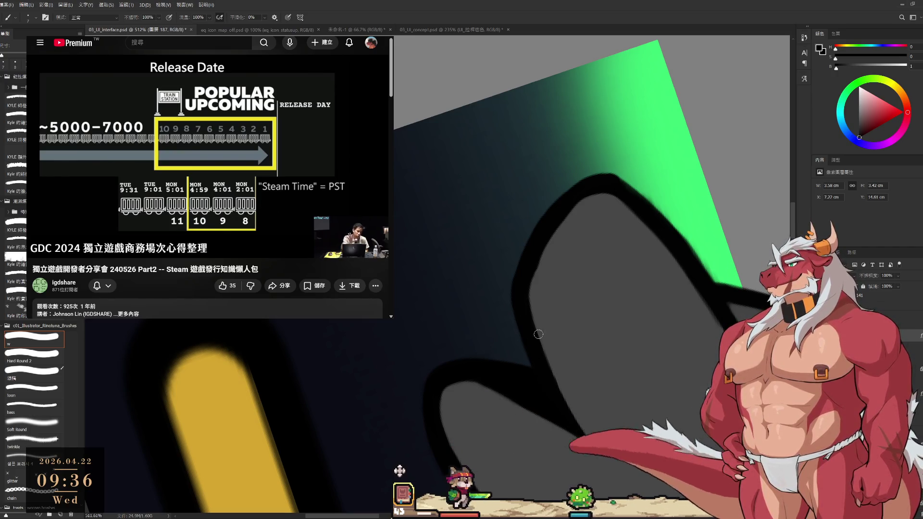
pyautogui.press('r')
pyautogui.moveTo(551, 361); pyautogui.dragTo(538, 230)
# Zoom in, fill with sampled grey, and thicken the black outline along the head's edge.
pyautogui.press('Escape')
pyautogui.press('z')
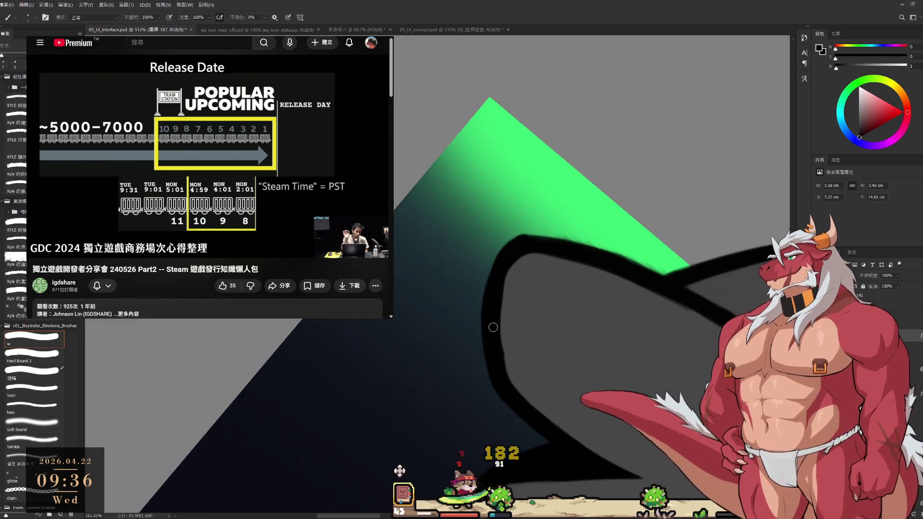
pyautogui.scroll(3, 515, 340)
pyautogui.scroll(-2, 515, 340)
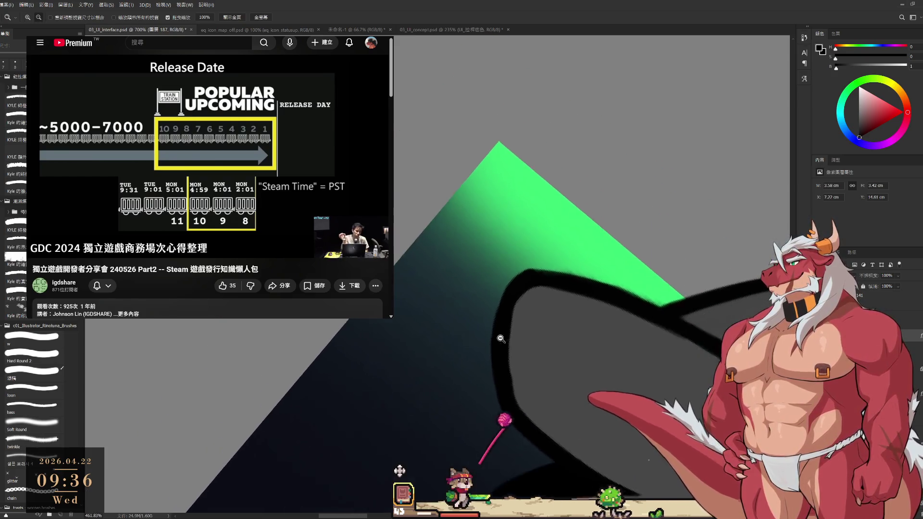
pyautogui.press('b')
pyautogui.keyDown('alt'); pyautogui.click(516, 347); pyautogui.keyUp('alt')
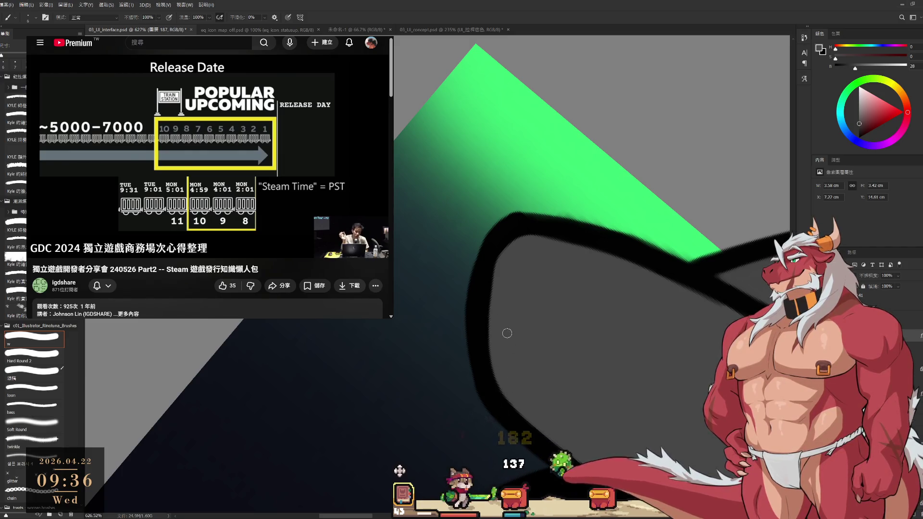
pyautogui.moveTo(569, 179); pyautogui.dragTo(568, 236)
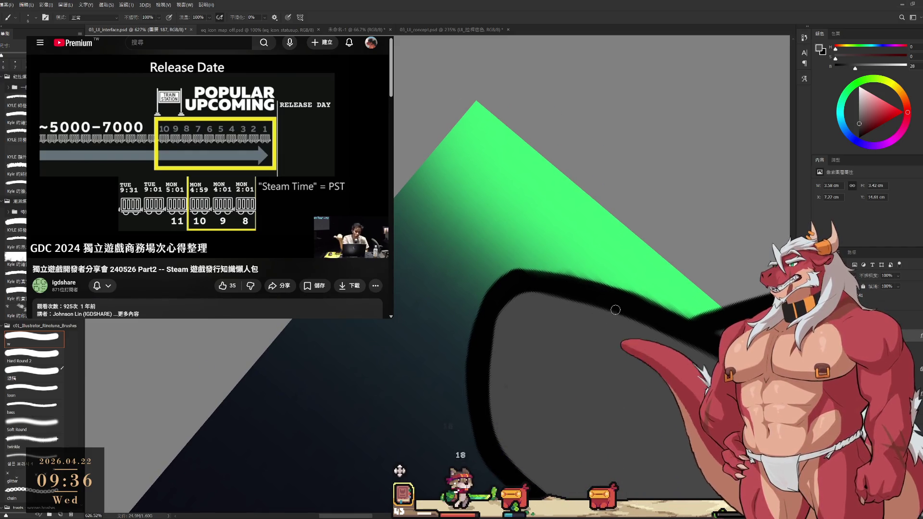
pyautogui.moveTo(610, 314); pyautogui.dragTo(612, 269)
pyautogui.keyDown('alt'); pyautogui.click(513, 269); pyautogui.keyUp('alt')
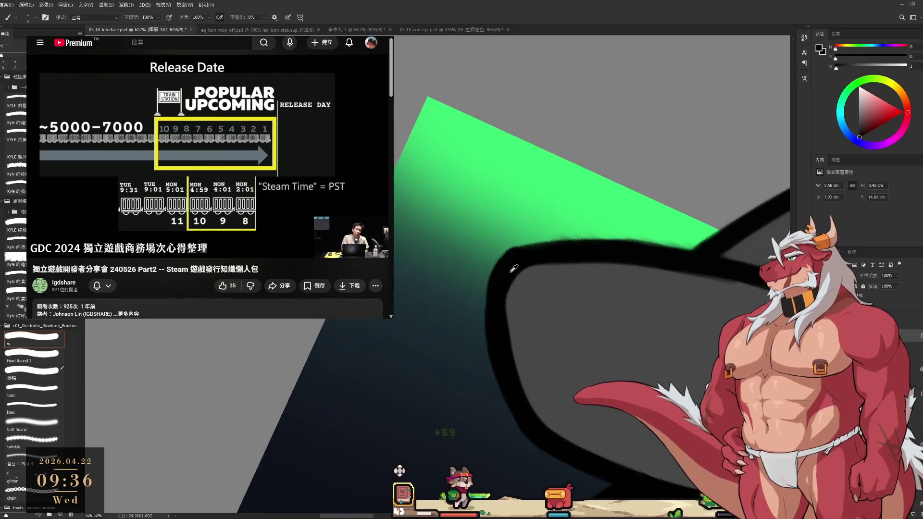
pyautogui.moveTo(500, 287); pyautogui.dragTo(497, 321)
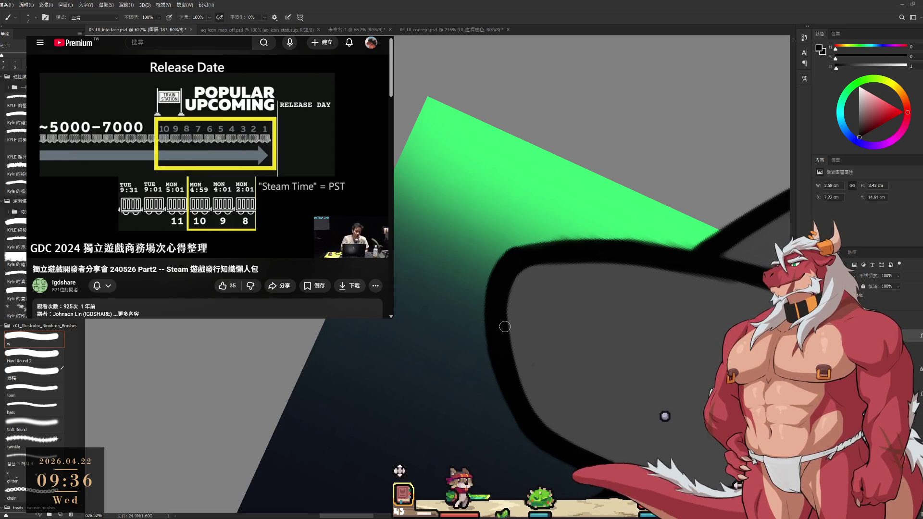
# Touch up the head's dark grey fill, rotating the view to about 74° then 38°.
pyautogui.press('r')
pyautogui.moveTo(525, 422)
pyautogui.mouseDown()
pyautogui.moveTo(519, 384)
pyautogui.moveTo(539, 305)
pyautogui.mouseUp()
pyautogui.press('b')
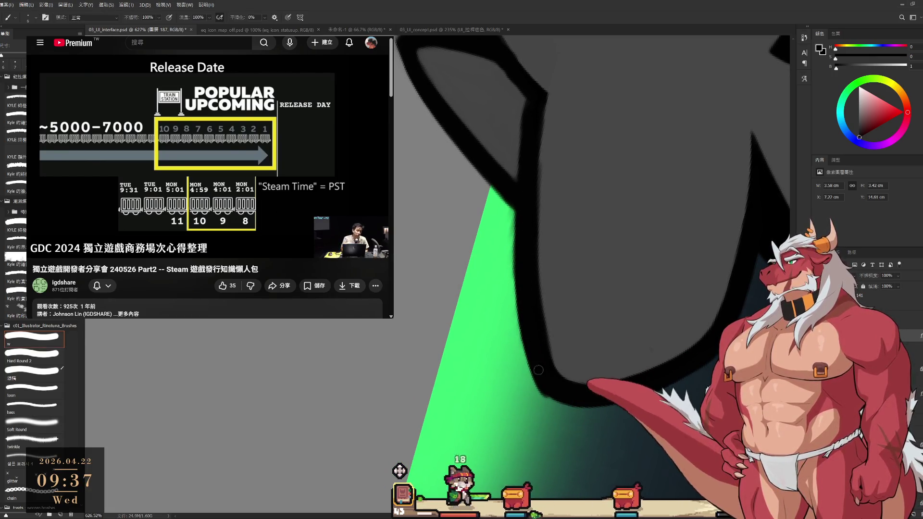
pyautogui.scroll(2, 551, 355)
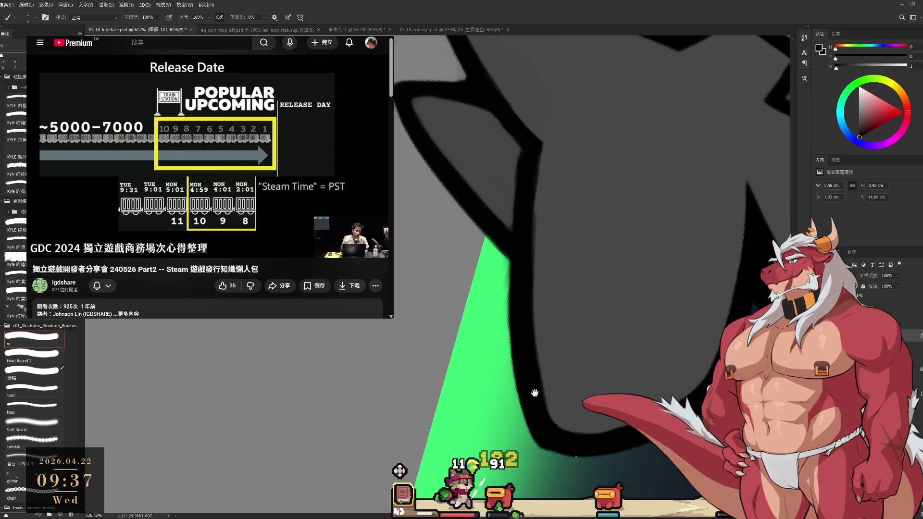
pyautogui.keyDown('alt'); pyautogui.click(564, 245); pyautogui.keyUp('alt')
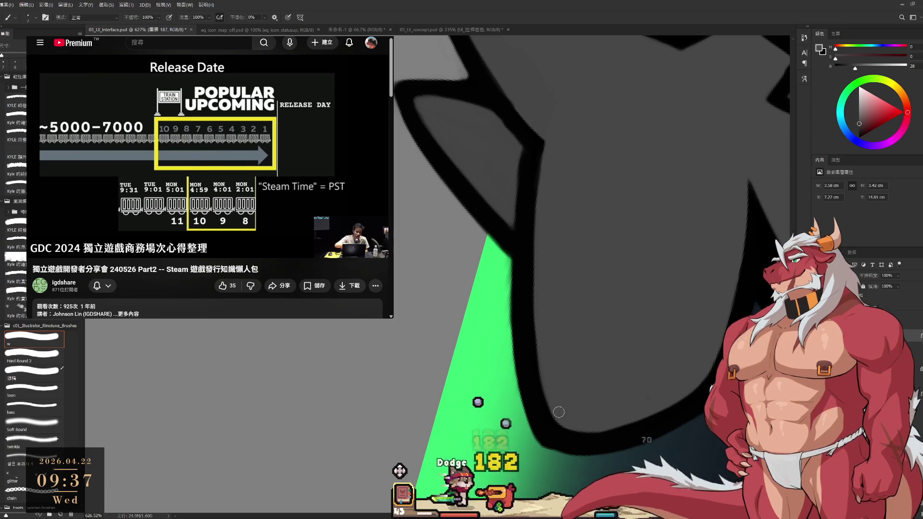
pyautogui.scroll(-2, 565, 395)
pyautogui.press('r')
pyautogui.moveTo(561, 217); pyautogui.dragTo(671, 303)
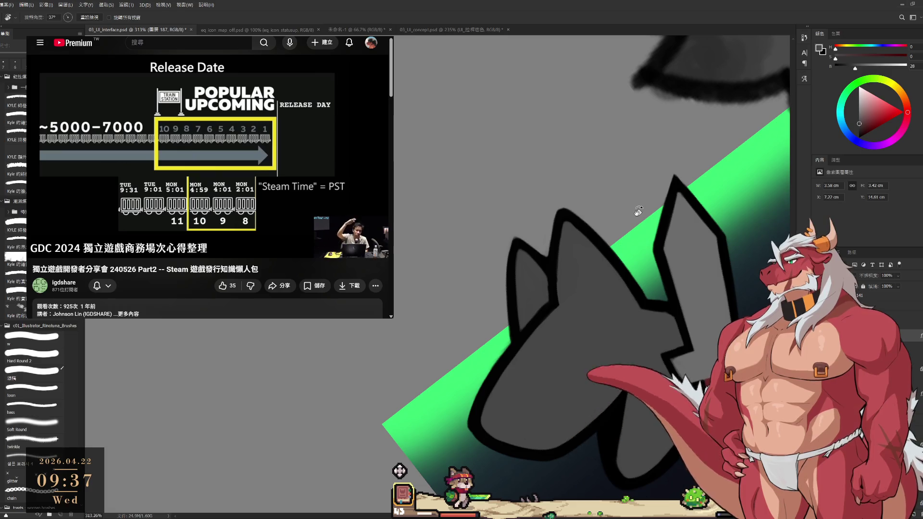
pyautogui.scroll(-1, 601, 259)
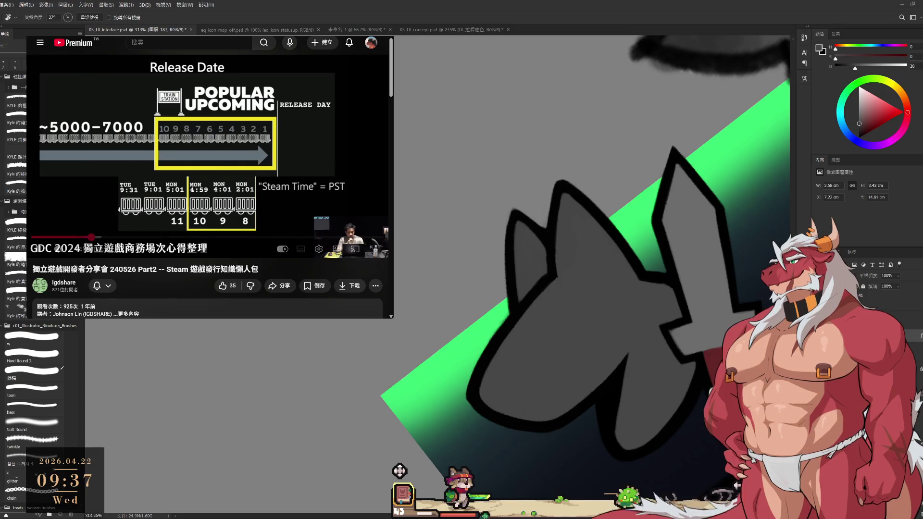
pyautogui.hotkey('ctrl', 'Tab')
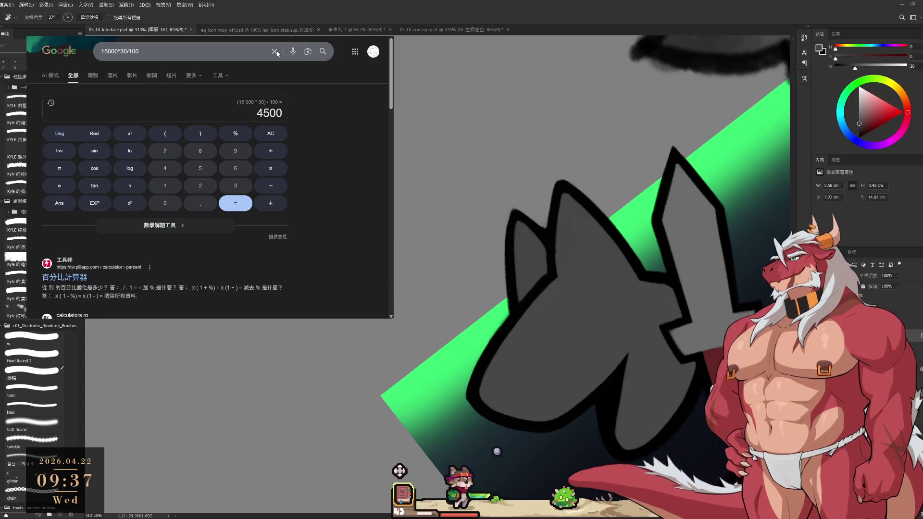
pyautogui.hotkey('ctrl', 'Tab')
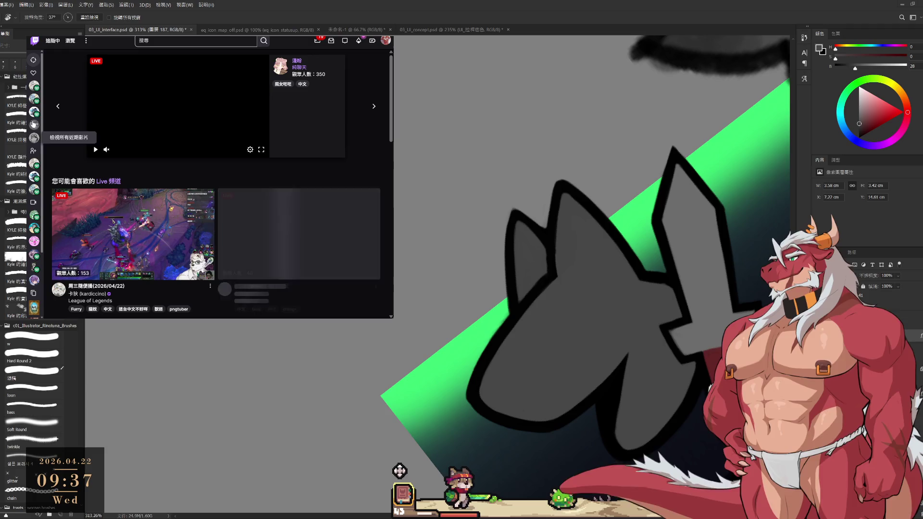
pyautogui.moveTo(34, 89)
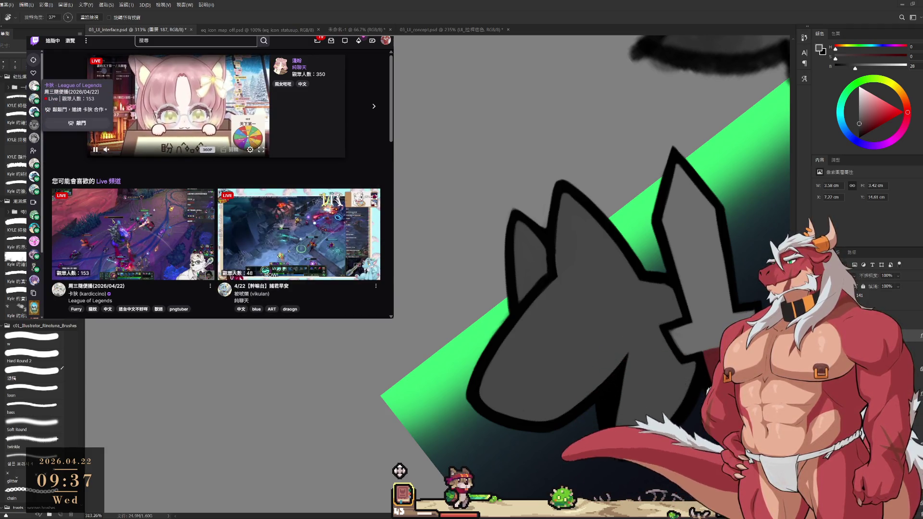
pyautogui.click(133, 234)
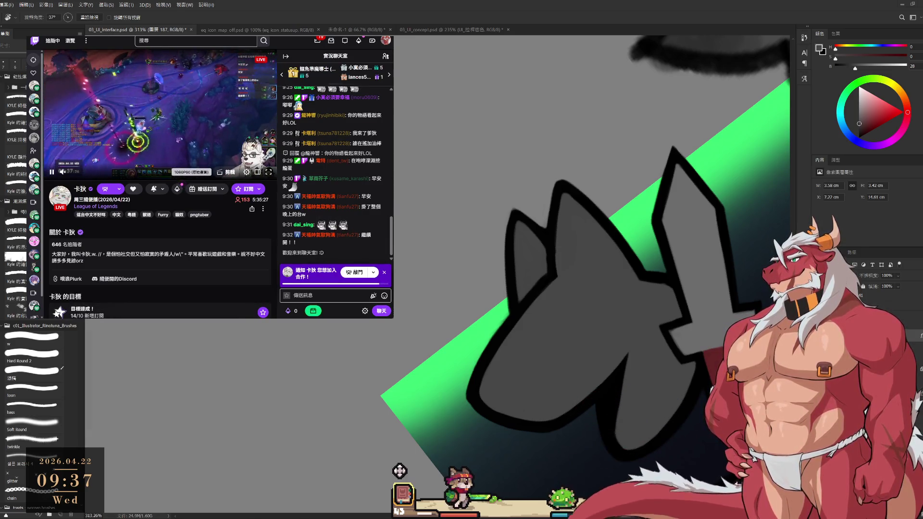
pyautogui.hotkey('ctrl', 'Tab')
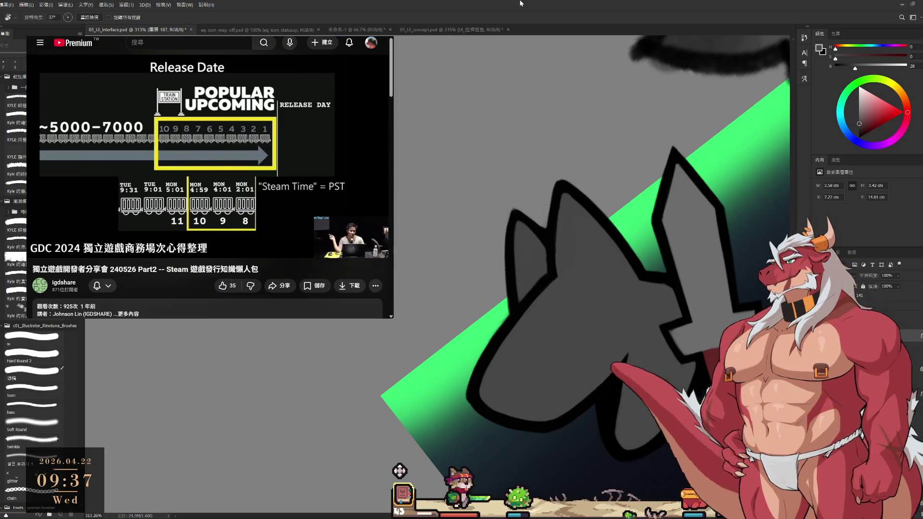
# Paint the ear-tip outlines in sampled black, then pause the GDC talk video.
pyautogui.scroll(3, 490, 187)
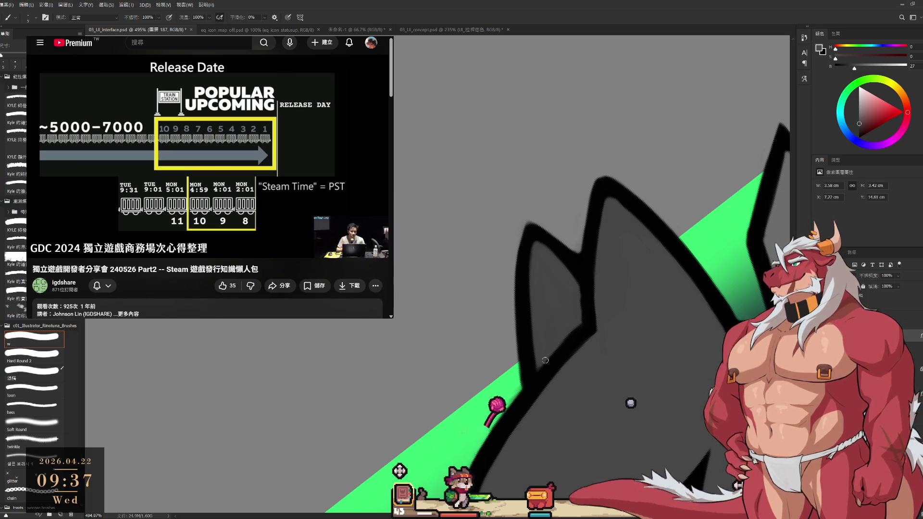
pyautogui.moveTo(566, 354)
pyautogui.mouseDown()
pyautogui.moveTo(670, 244)
pyautogui.moveTo(544, 272)
pyautogui.moveTo(490, 346)
pyautogui.moveTo(546, 267)
pyautogui.mouseUp()
pyautogui.keyDown('alt'); pyautogui.click(548, 260); pyautogui.keyUp('alt')
pyautogui.click(547, 264)
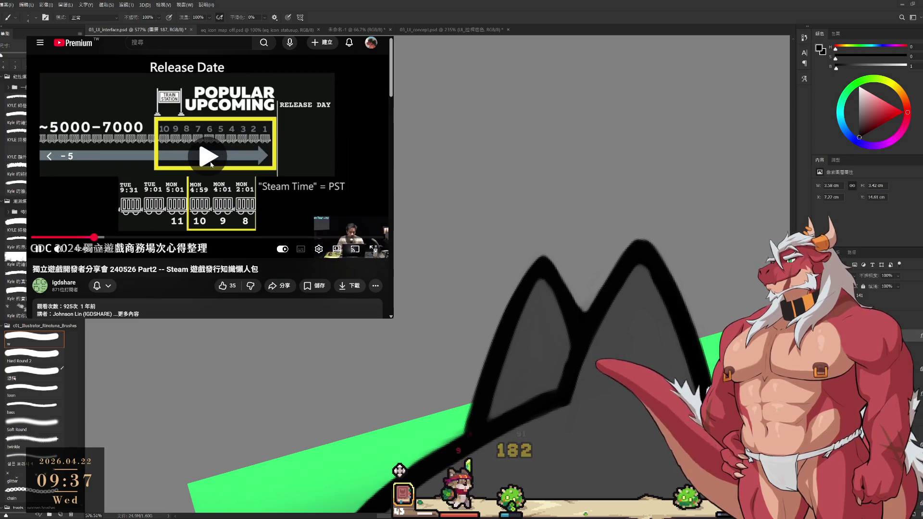
pyautogui.click(229, 244)
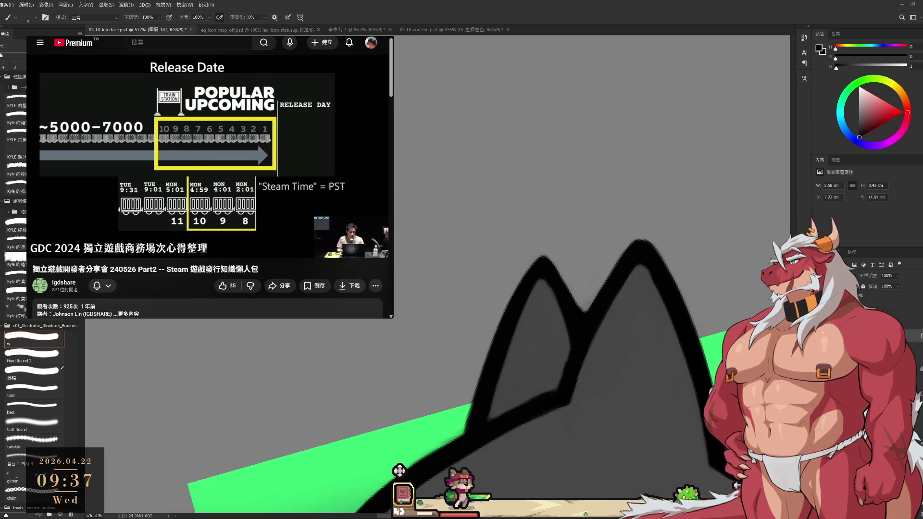
# Search 太平洋時間 in a new tab, open the 台灣時間至PST converter, and return to the talk.
pyautogui.hotkey('ctrl', 't')
pyautogui.write('w')
pyautogui.press('BackSpace')
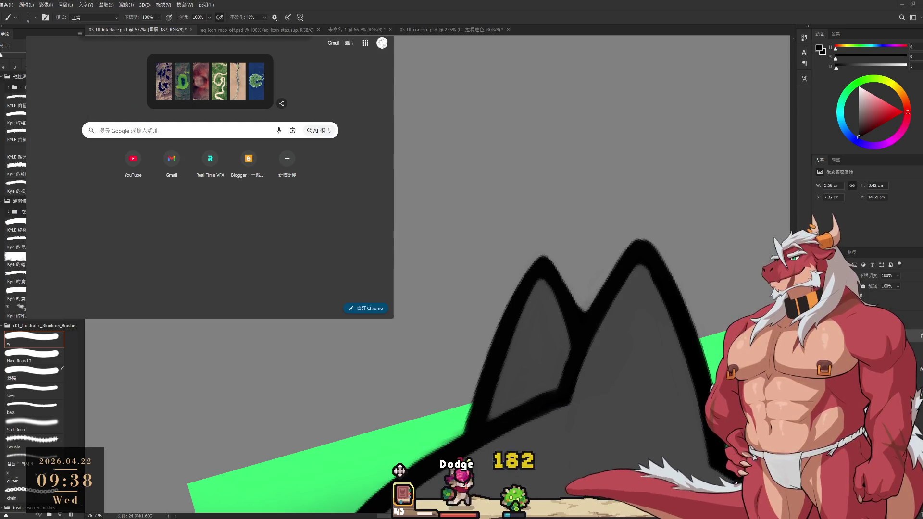
pyautogui.write('太平洋')
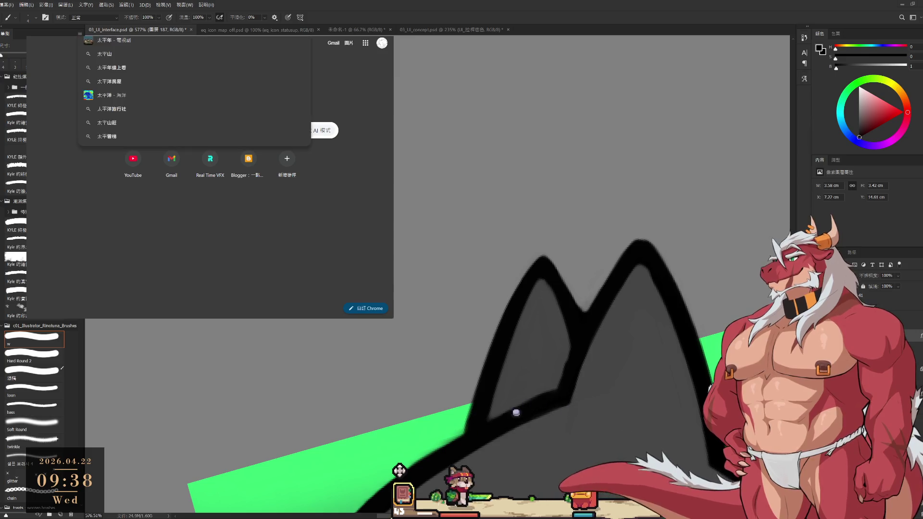
pyautogui.write('時間')
pyautogui.press('Return')
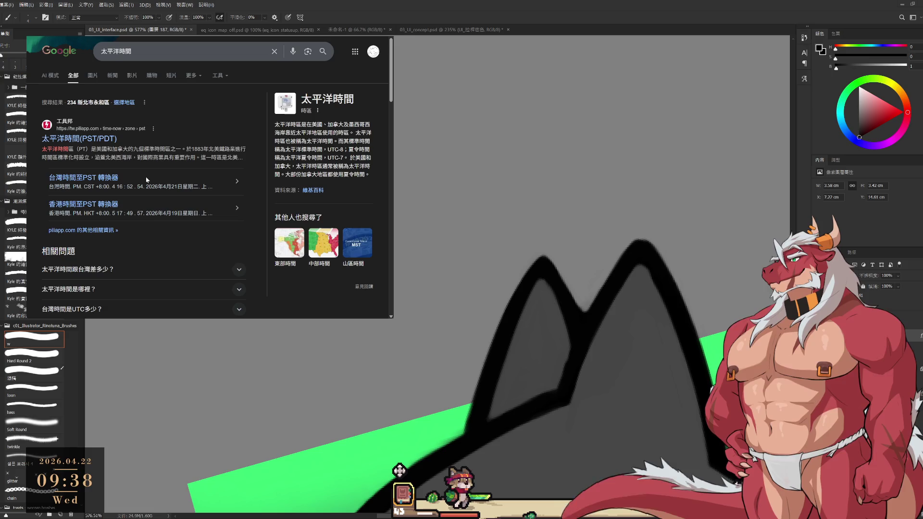
pyautogui.click(83, 179)
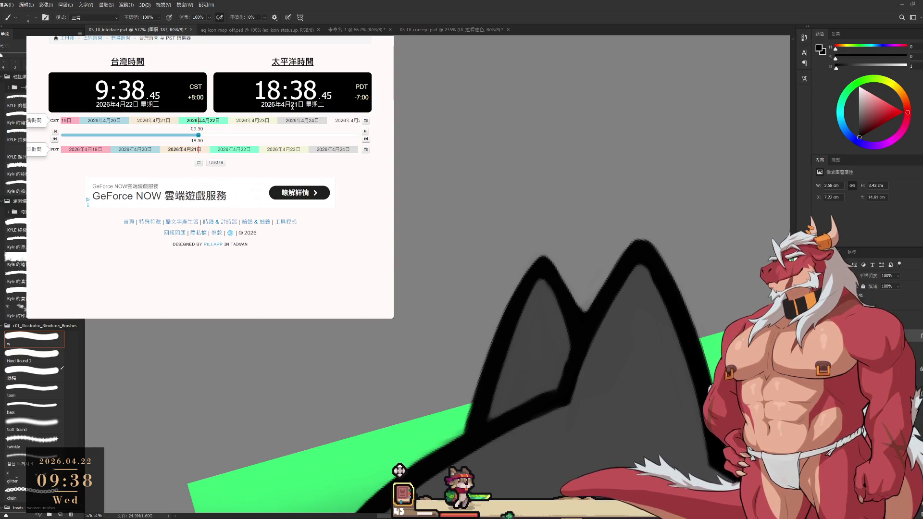
pyautogui.hotkey('ctrl', 'Tab')
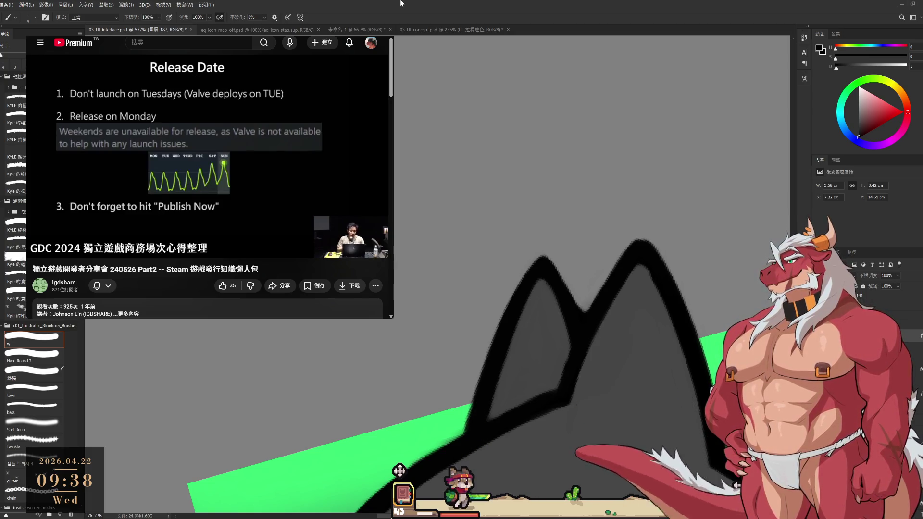
# Fill the wolf's ears with sampled dark grey, rotating the view so they sit level.
pyautogui.moveTo(548, 298)
pyautogui.mouseDown()
pyautogui.moveTo(599, 262)
pyautogui.moveTo(603, 289)
pyautogui.mouseUp()
pyautogui.moveTo(671, 298); pyautogui.dragTo(571, 311)
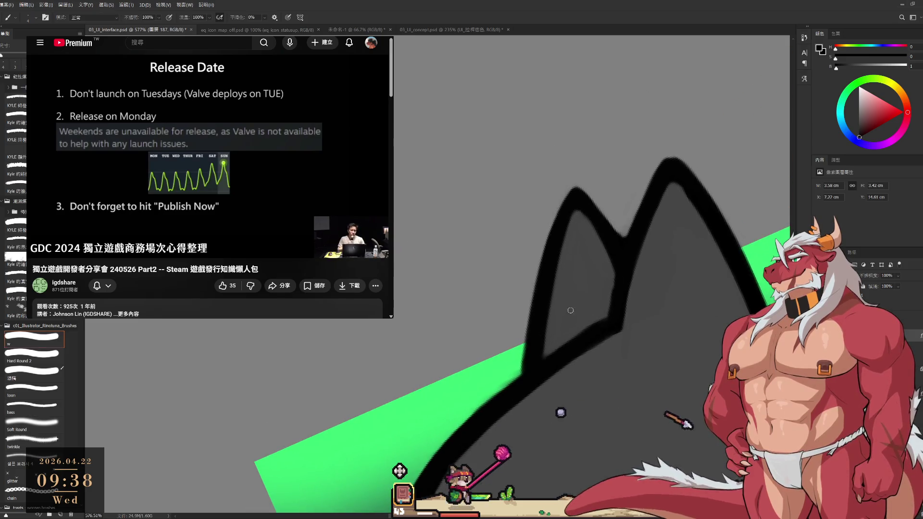
pyautogui.keyDown('alt'); pyautogui.click(579, 240); pyautogui.keyUp('alt')
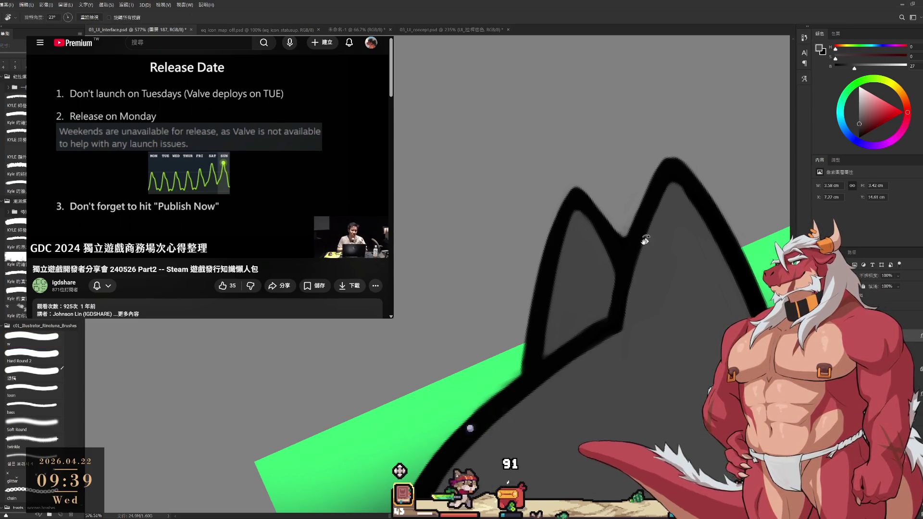
pyautogui.moveTo(576, 216); pyautogui.dragTo(587, 274)
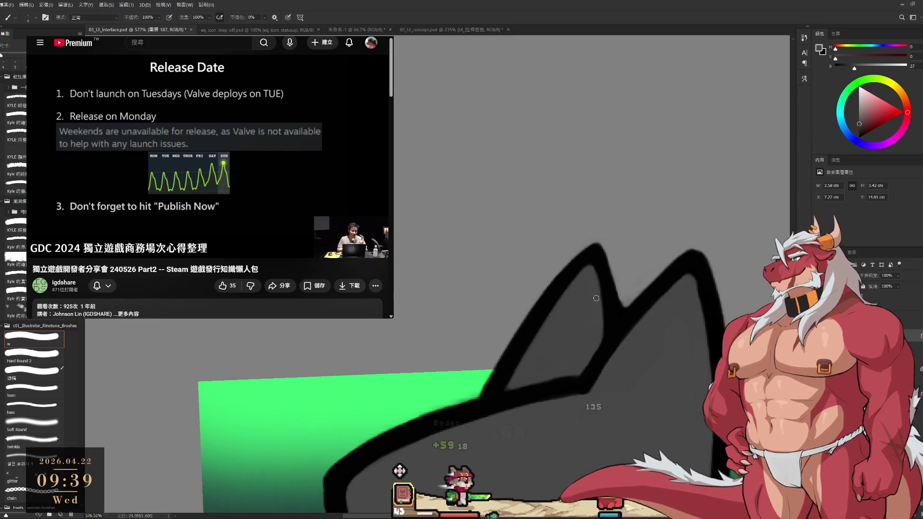
# Thicken the black outlines along the ear tips, then zoom out to 175% and straighten the view.
pyautogui.keyDown('alt'); pyautogui.click(540, 317); pyautogui.keyUp('alt')
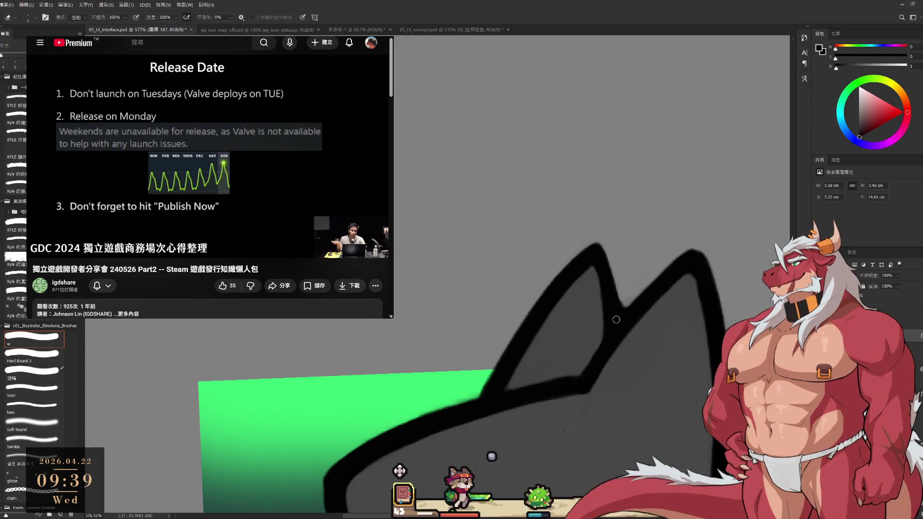
pyautogui.moveTo(628, 351); pyautogui.dragTo(545, 384)
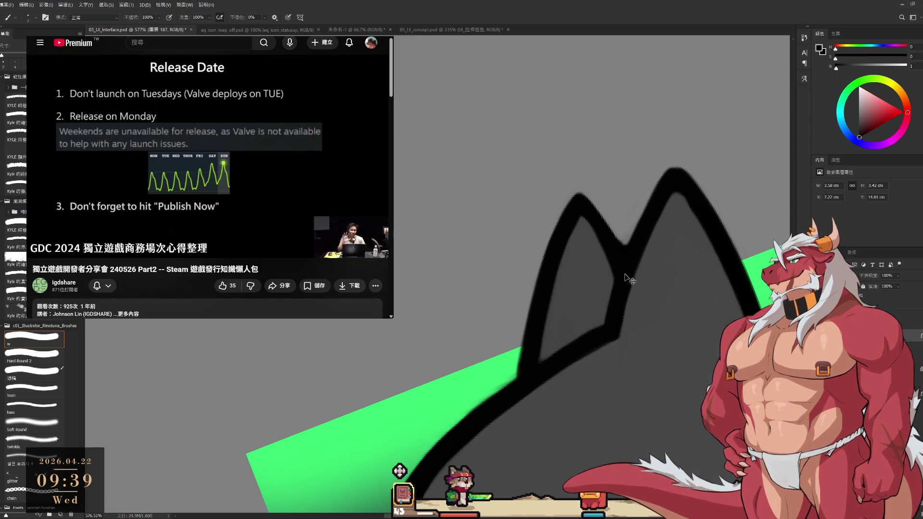
pyautogui.moveTo(627, 278); pyautogui.dragTo(634, 253)
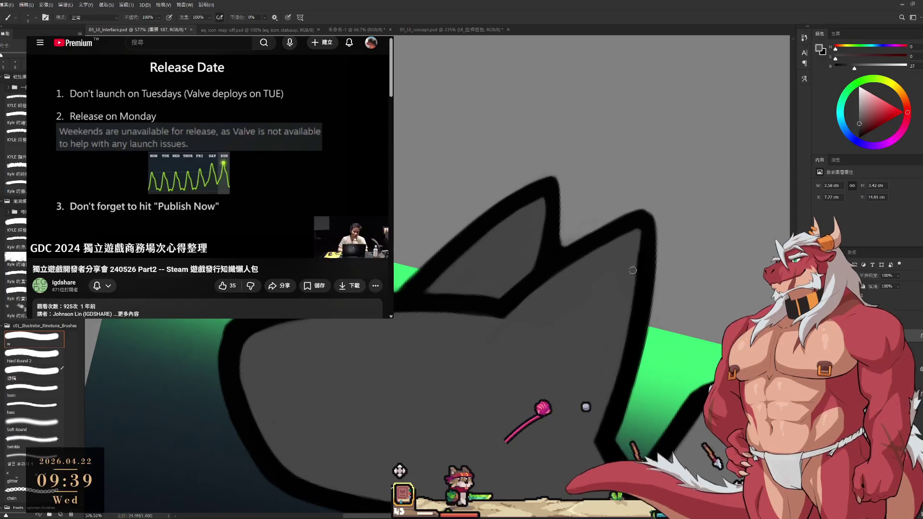
pyautogui.keyDown('alt'); pyautogui.click(632, 227); pyautogui.keyUp('alt')
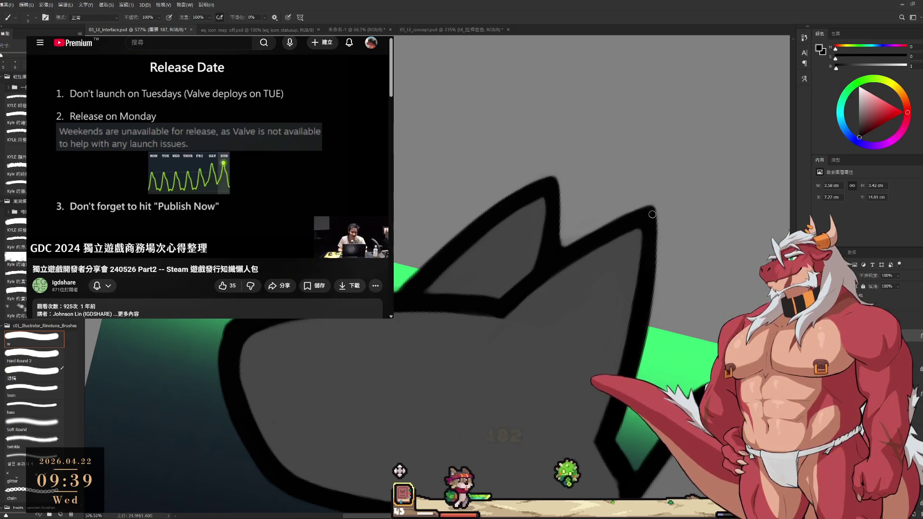
pyautogui.scroll(-3, 607, 249)
pyautogui.scroll(-3, 607, 249)
pyautogui.press('r')
pyautogui.moveTo(608, 249); pyautogui.dragTo(715, 216)
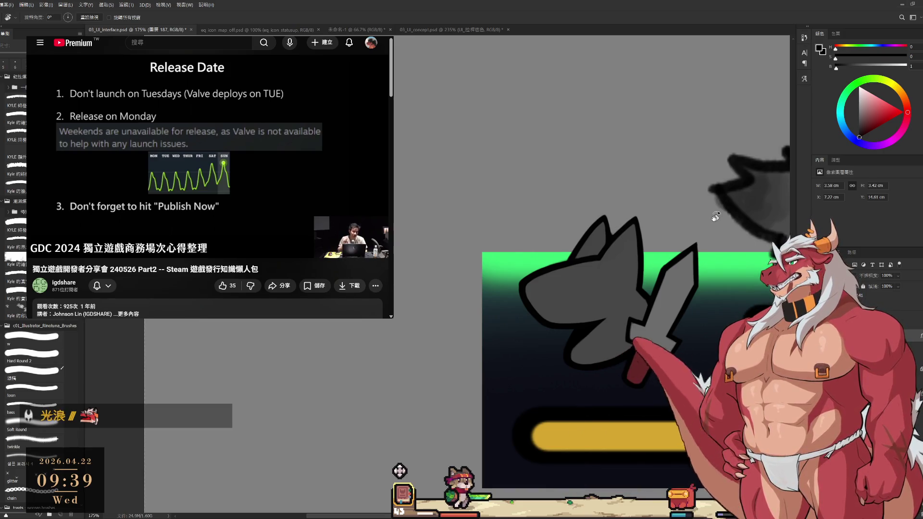
# Zoom in, sample the head's dark grey and ready the Eraser to clean the ear-to-head outline.
pyautogui.scroll(-1, 606, 246)
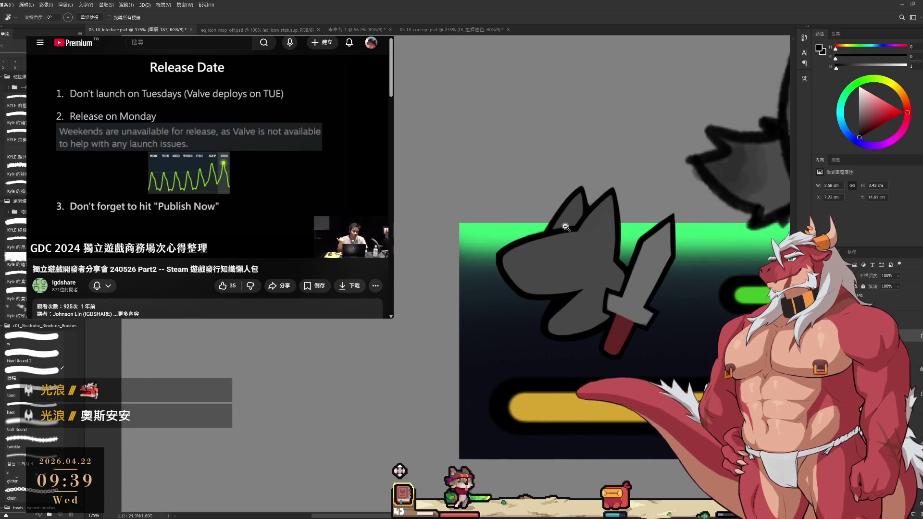
pyautogui.scroll(3, 562, 226)
pyautogui.press('b')
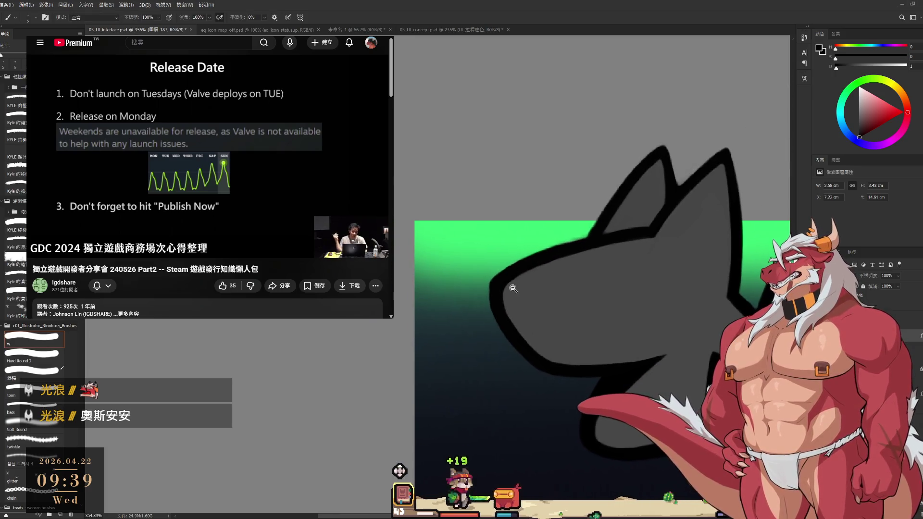
pyautogui.scroll(1, 510, 288)
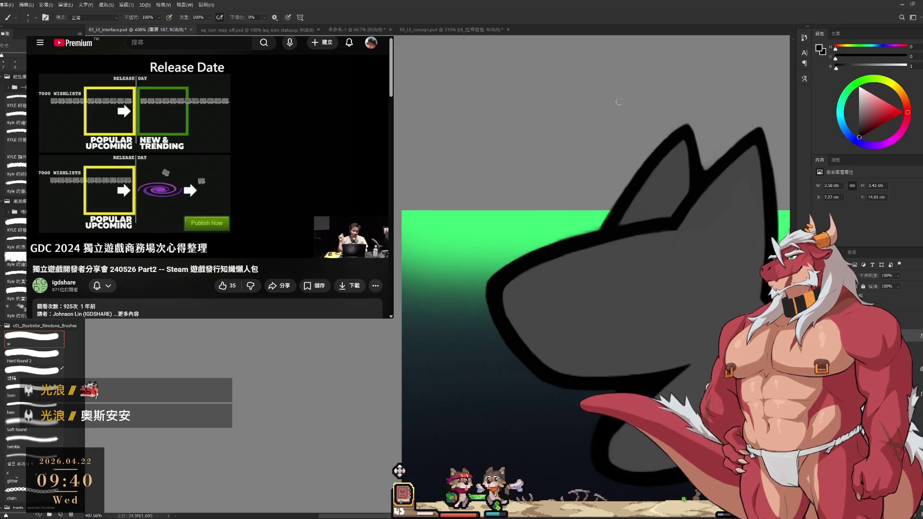
pyautogui.scroll(3, 617, 85)
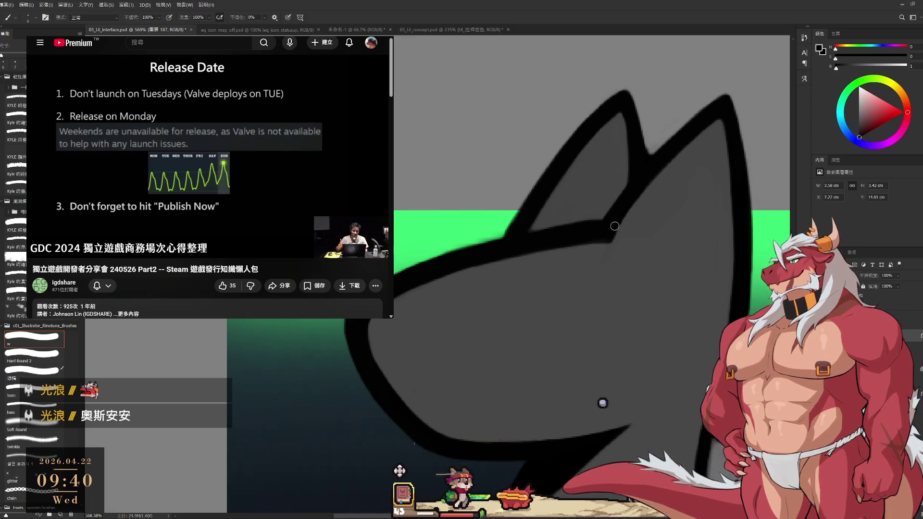
pyautogui.keyDown('alt'); pyautogui.click(598, 240); pyautogui.keyUp('alt')
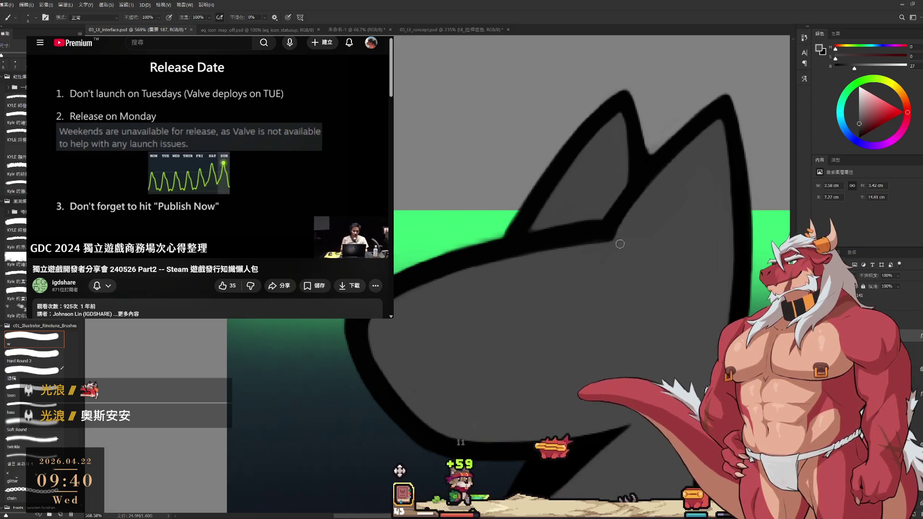
pyautogui.moveTo(620, 244)
pyautogui.mouseDown()
pyautogui.moveTo(670, 288)
pyautogui.moveTo(625, 268)
pyautogui.moveTo(536, 273)
pyautogui.mouseUp()
pyautogui.press('r')
pyautogui.press('e')
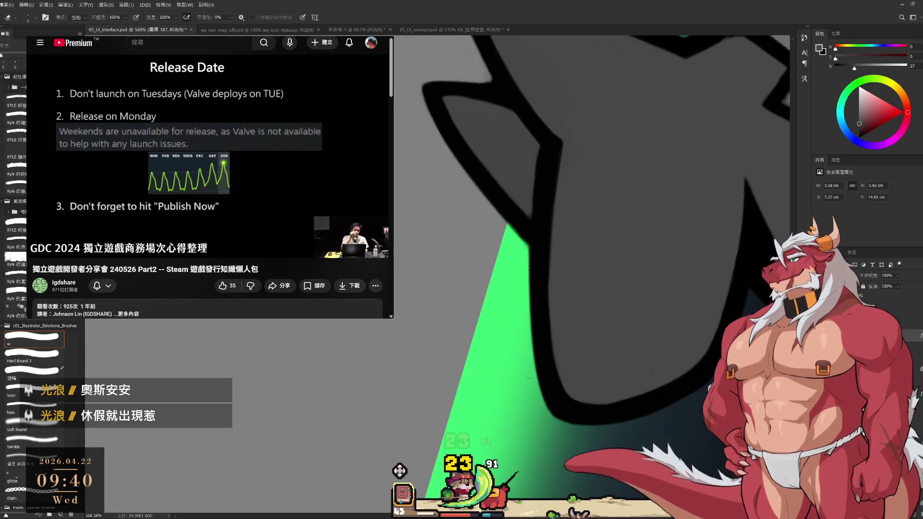
# Paint black over the light gap in the wolf head's outline, sampling the outline's black.
pyautogui.moveTo(545, 415); pyautogui.dragTo(522, 262)
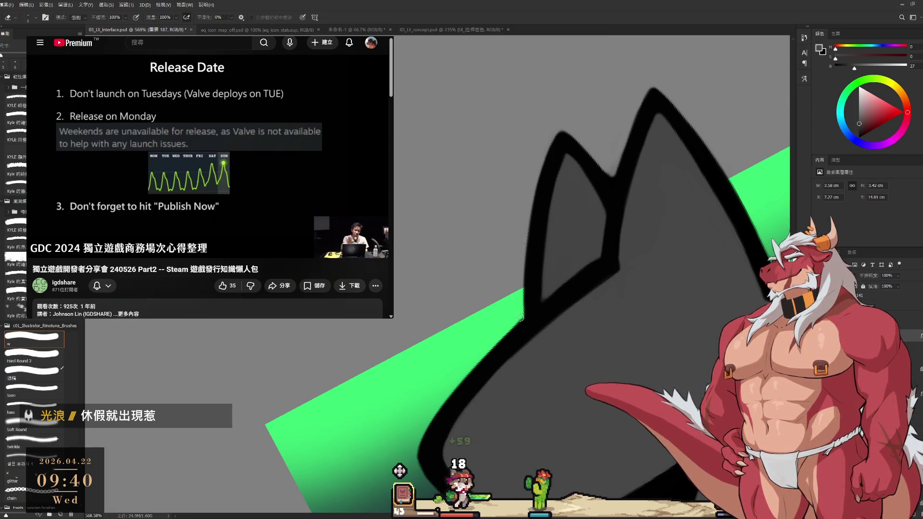
pyautogui.press('b')
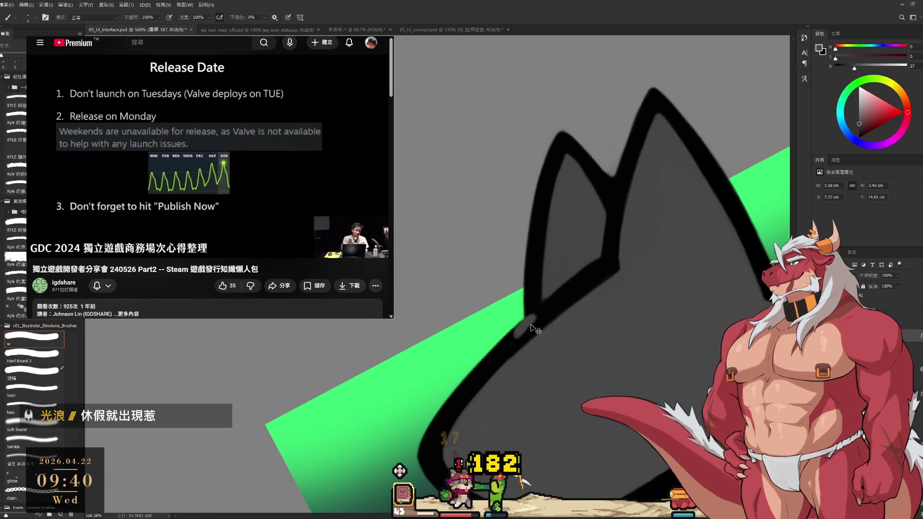
pyautogui.moveTo(537, 330); pyautogui.dragTo(525, 318)
pyautogui.keyDown('alt'); pyautogui.click(532, 325); pyautogui.keyUp('alt')
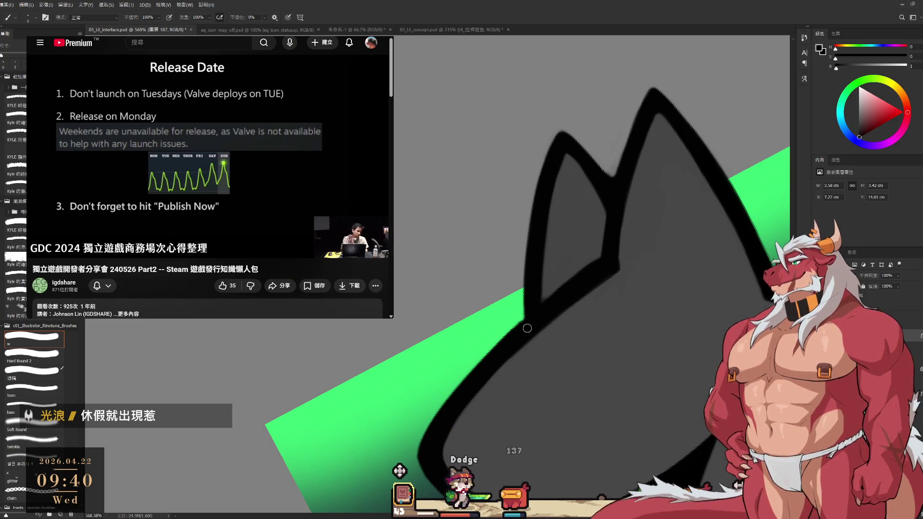
pyautogui.click(179, 127)
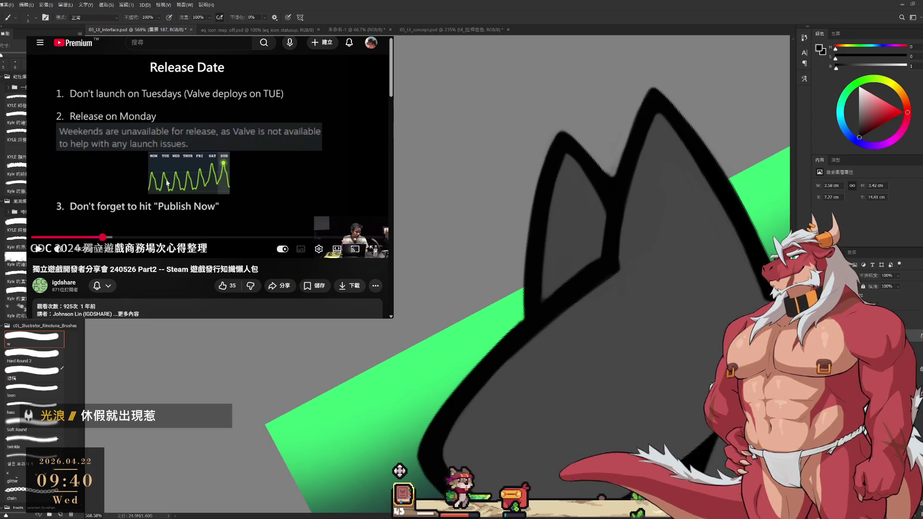
pyautogui.press('space')
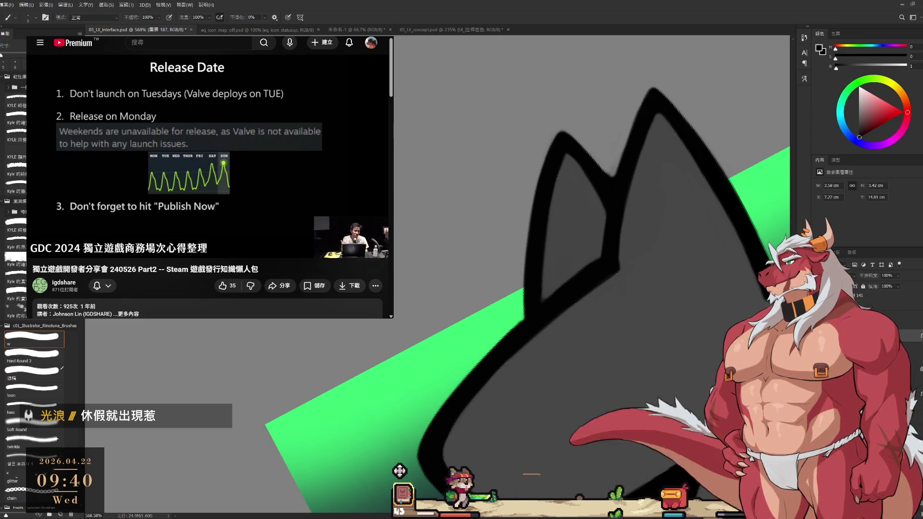
# Tilt the view, erase and resample grey to clean the ear edge, then straighten the view.
pyautogui.press('r')
pyautogui.moveTo(660, 194)
pyautogui.mouseDown()
pyautogui.moveTo(671, 237)
pyautogui.moveTo(633, 238)
pyautogui.mouseUp()
pyautogui.press('e')
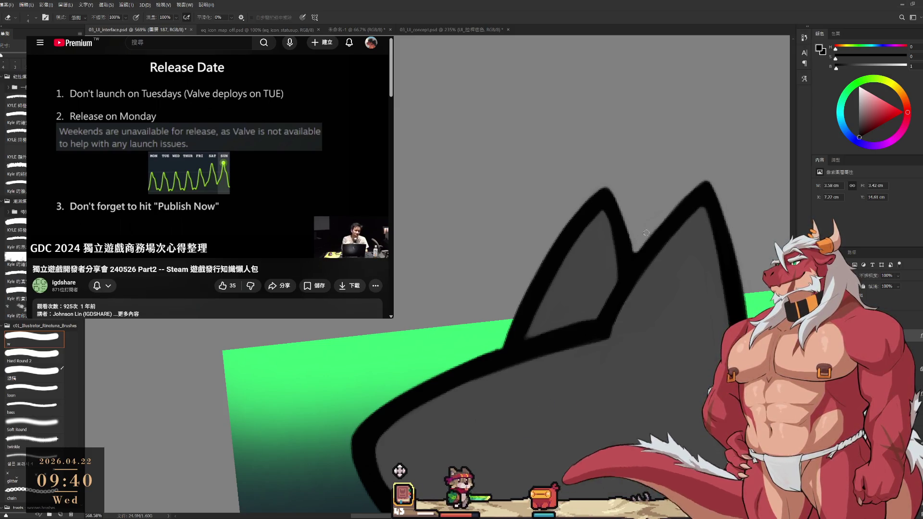
pyautogui.press('b')
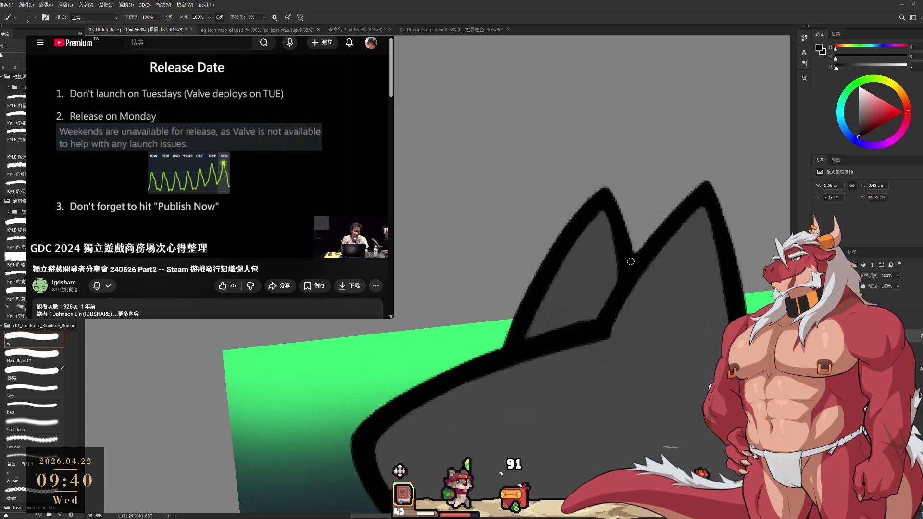
pyautogui.keyDown('alt'); pyautogui.click(623, 341); pyautogui.keyUp('alt')
pyautogui.moveTo(658, 312)
pyautogui.mouseDown()
pyautogui.moveTo(639, 269)
pyautogui.moveTo(581, 309)
pyautogui.mouseUp()
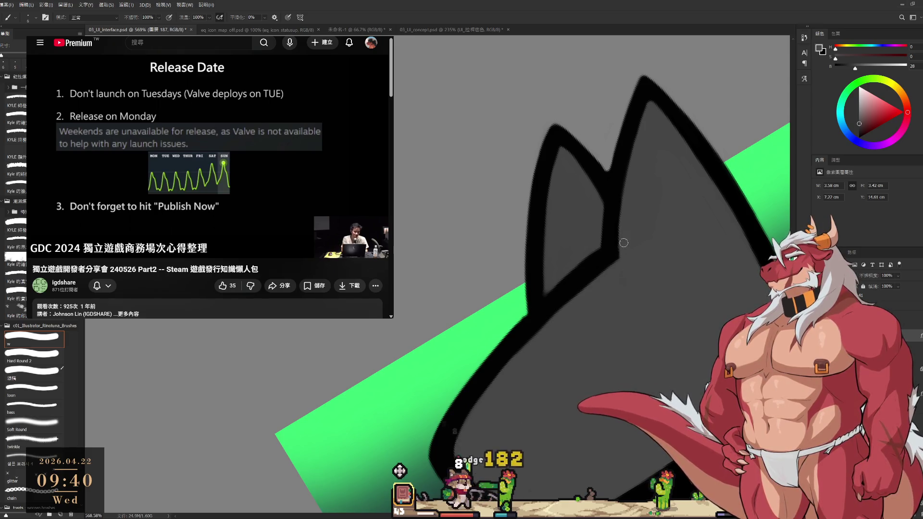
pyautogui.press('r')
pyautogui.moveTo(632, 250); pyautogui.dragTo(644, 206)
pyautogui.press('Escape')
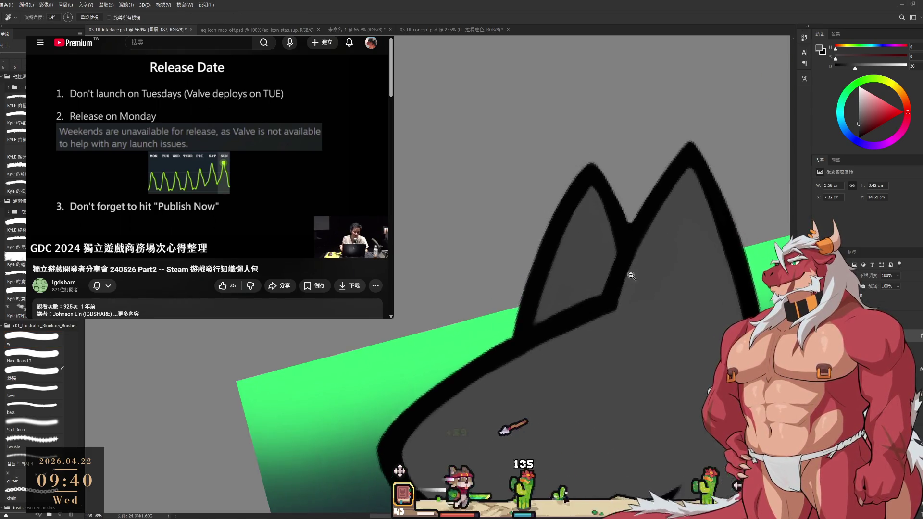
pyautogui.hotkey('ctrl', '0')
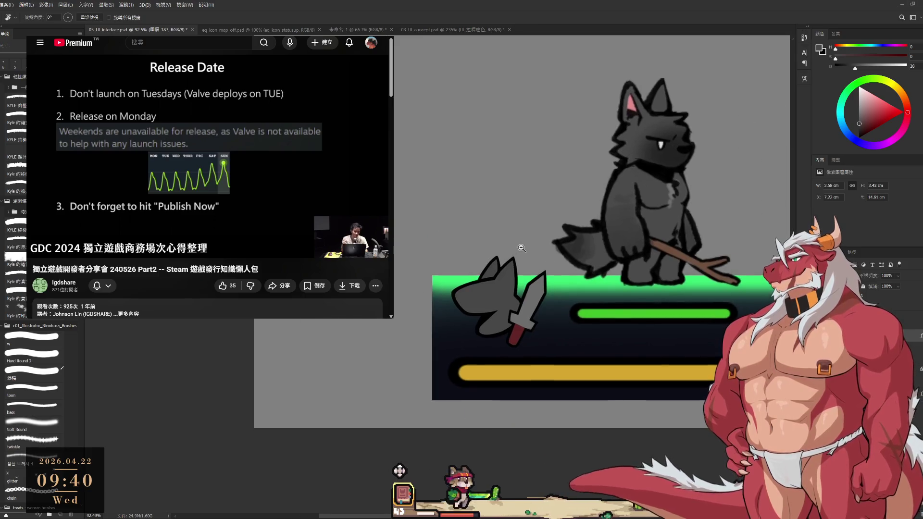
pyautogui.scroll(5, 565, 289)
pyautogui.moveTo(494, 339); pyautogui.dragTo(573, 312)
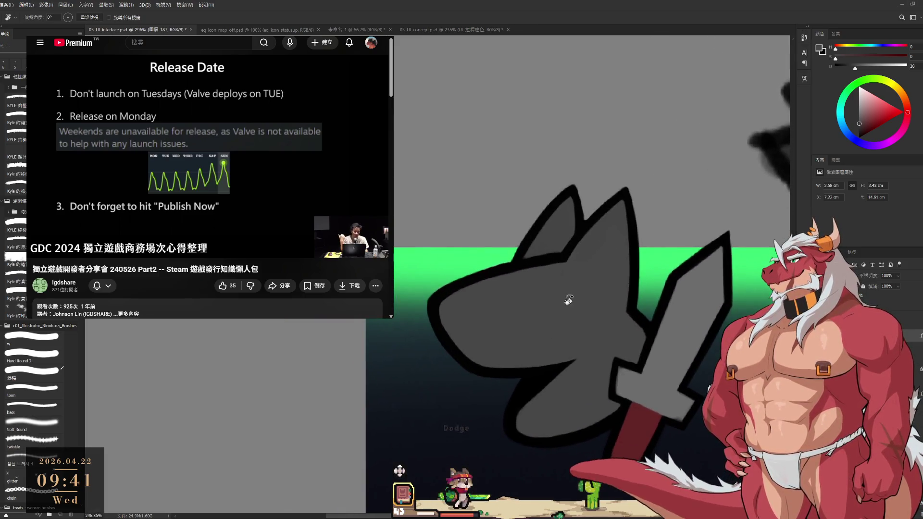
pyautogui.press('b')
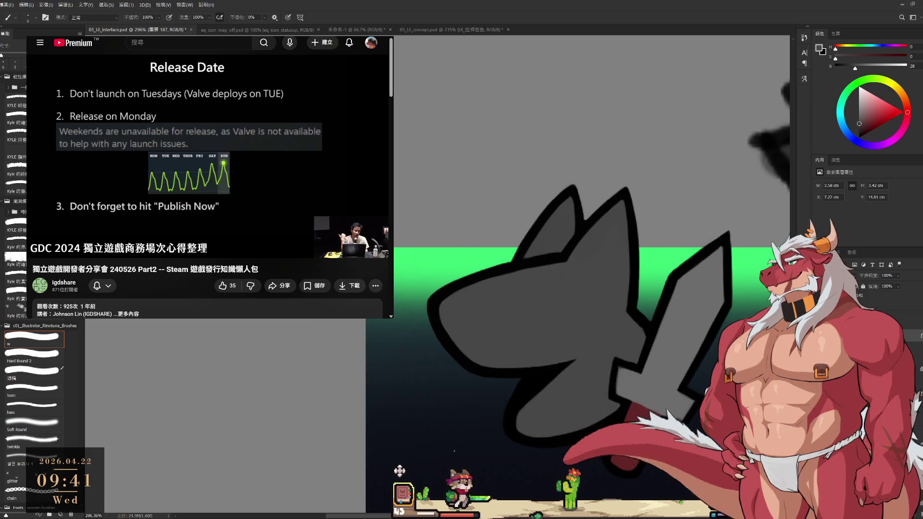
pyautogui.click(442, 29)
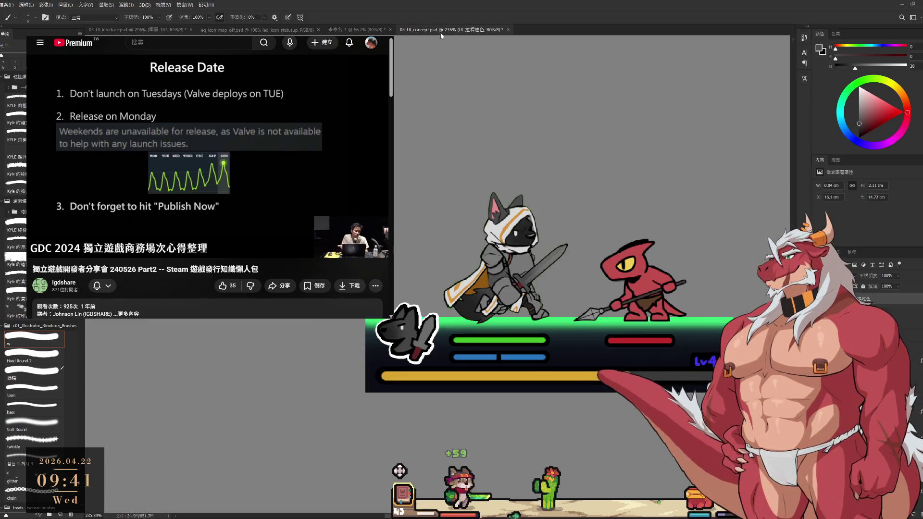
pyautogui.click(138, 30)
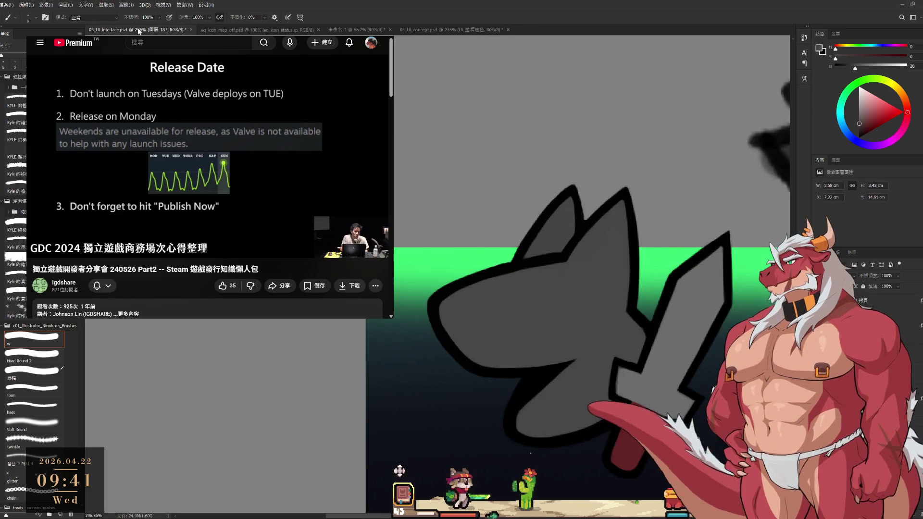
pyautogui.scroll(1, 556, 282)
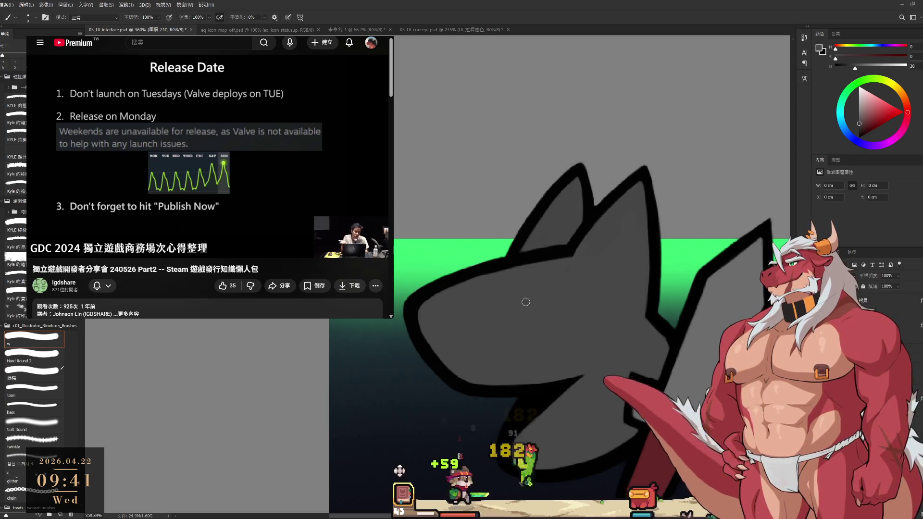
# Enlarge the brush, thicken the black eye stroke and paint a white highlight inside it.
pyautogui.press(']')
pyautogui.press(']')
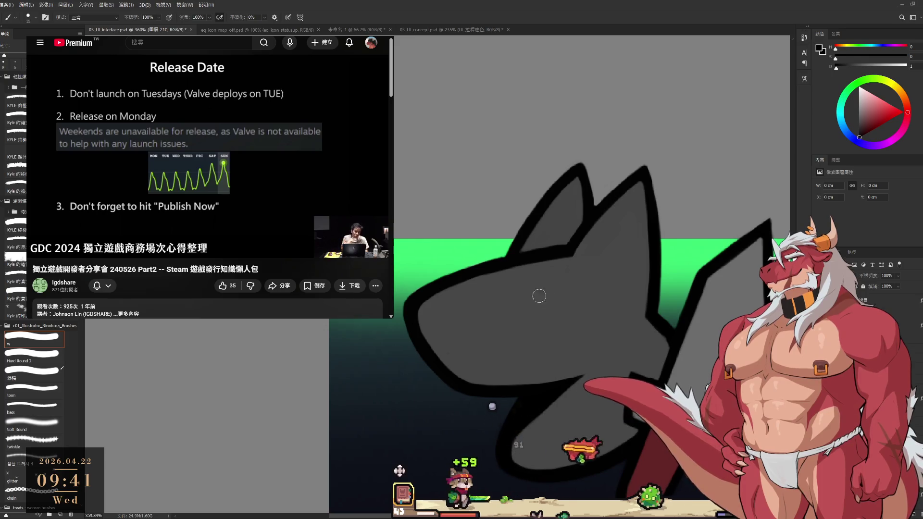
pyautogui.press(']')
pyautogui.moveTo(531, 295)
pyautogui.mouseDown()
pyautogui.moveTo(539, 291)
pyautogui.moveTo(531, 298)
pyautogui.mouseUp()
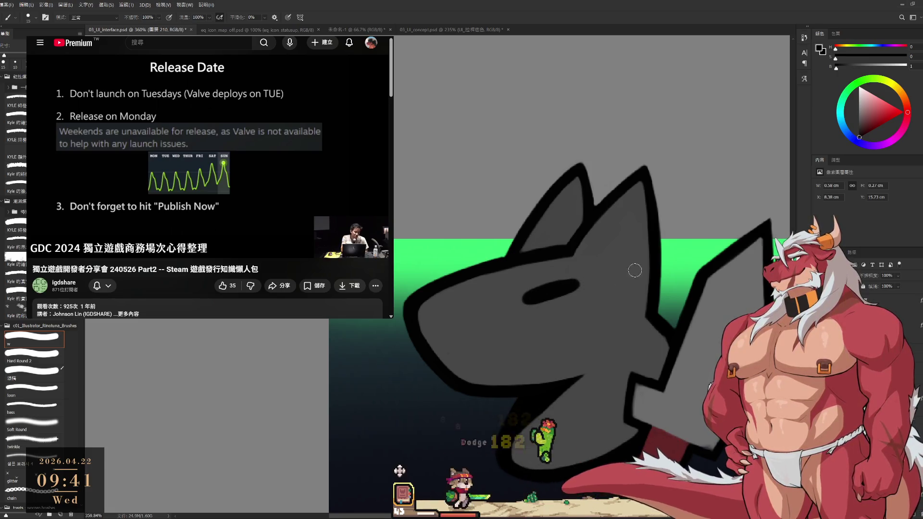
pyautogui.press('x')
pyautogui.moveTo(549, 294); pyautogui.dragTo(549, 314)
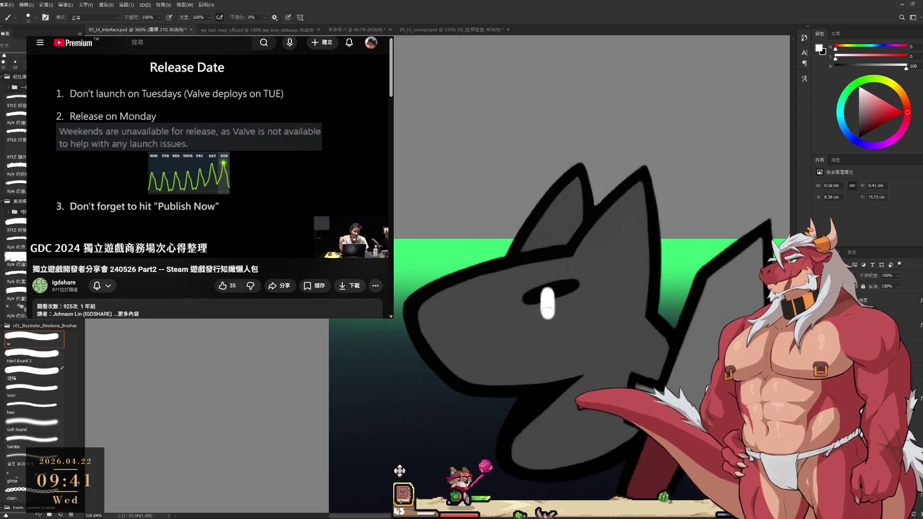
# Dab grey above the eye, then redraw the black eye line with a smaller brush.
pyautogui.keyDown('alt'); pyautogui.click(558, 284); pyautogui.keyUp('alt')
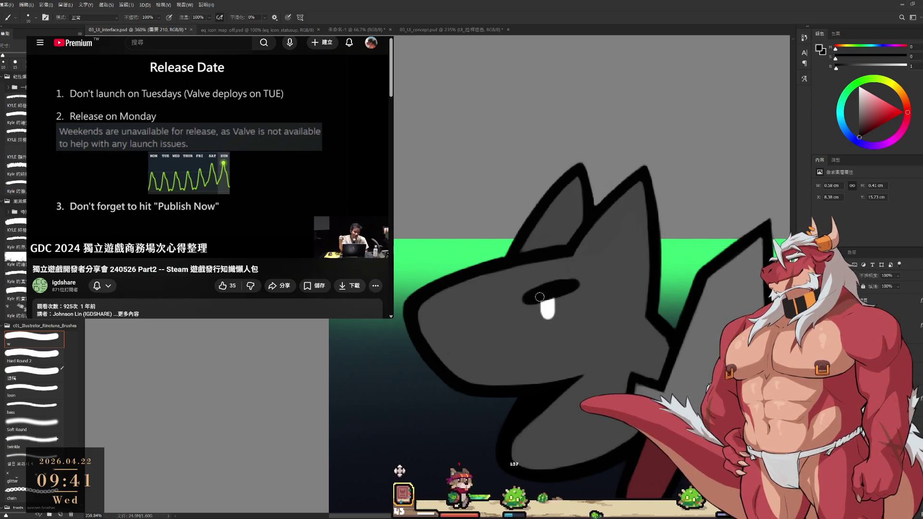
pyautogui.keyDown('alt'); pyautogui.click(569, 275); pyautogui.keyUp('alt')
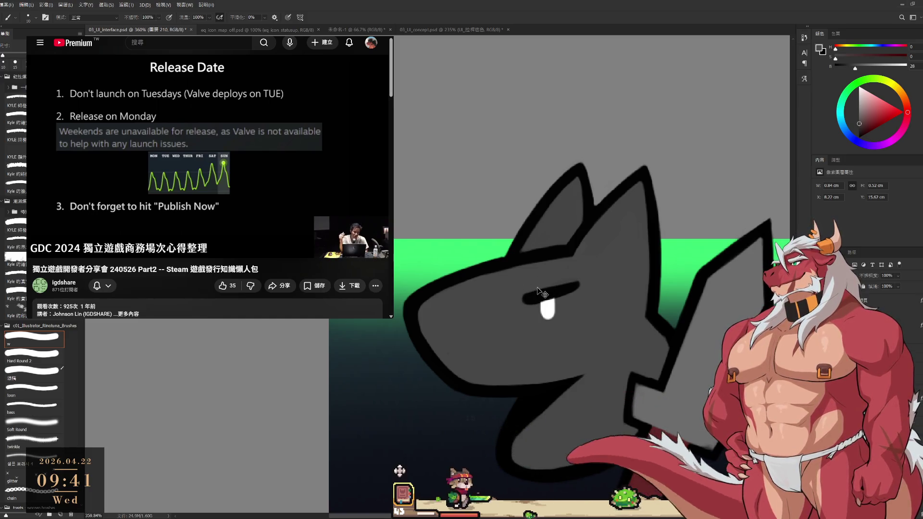
pyautogui.click(514, 293)
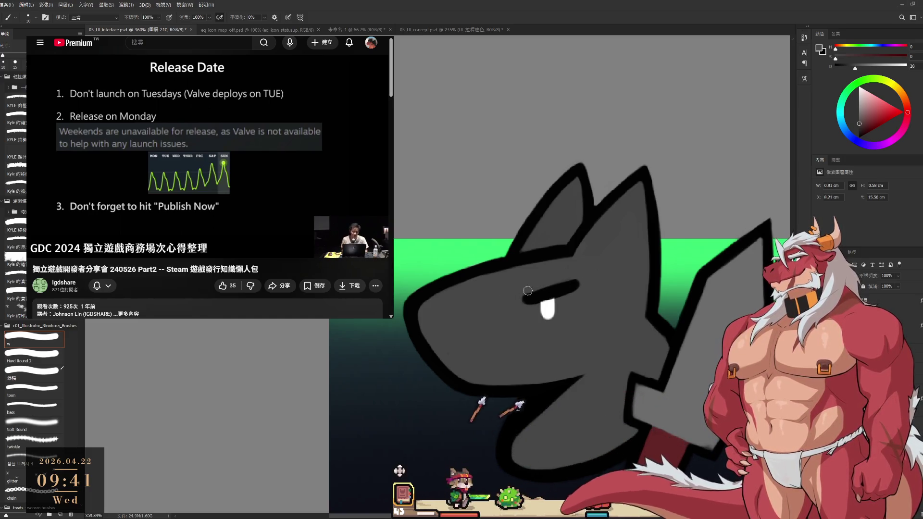
pyautogui.keyDown('alt'); pyautogui.click(554, 292); pyautogui.keyUp('alt')
pyautogui.press('[')
pyautogui.press('[')
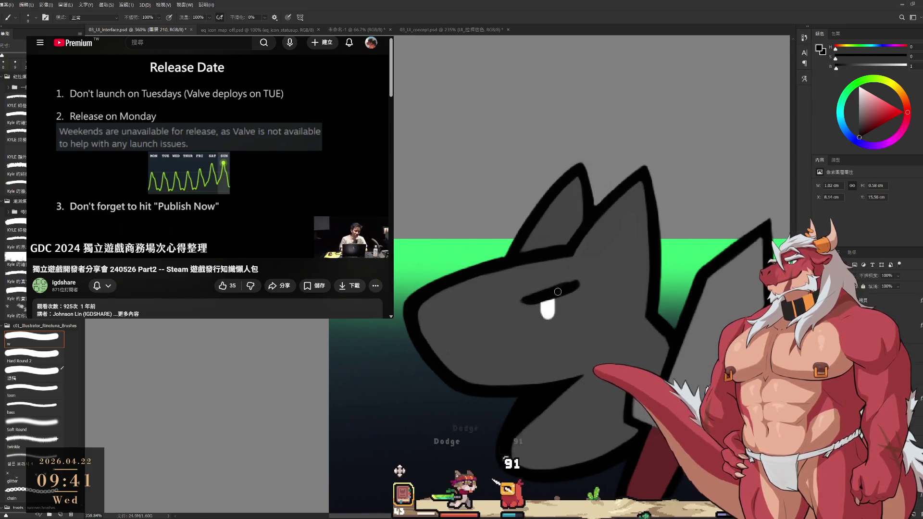
pyautogui.moveTo(540, 298)
pyautogui.mouseDown()
pyautogui.moveTo(501, 277)
pyautogui.moveTo(532, 192)
pyautogui.mouseUp()
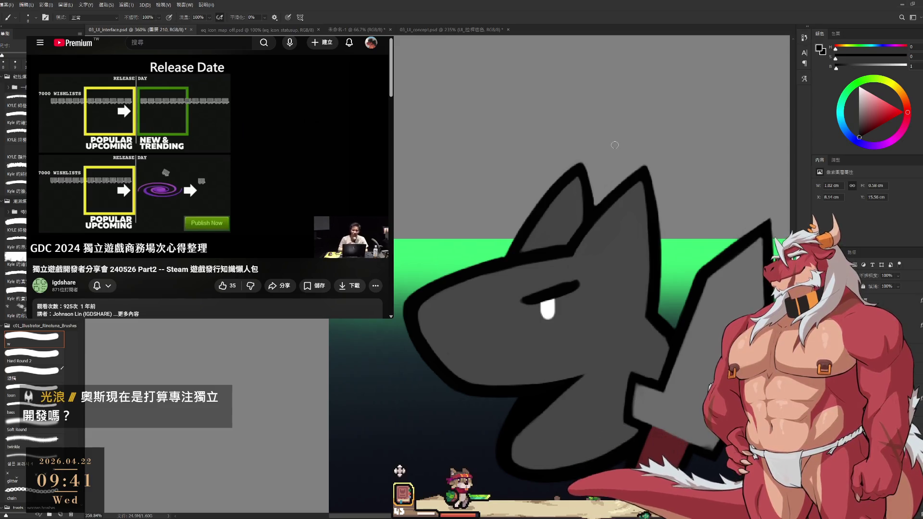
# Compare with the concept mockup, then paint grey over the old white eye highlight.
pyautogui.click(434, 30)
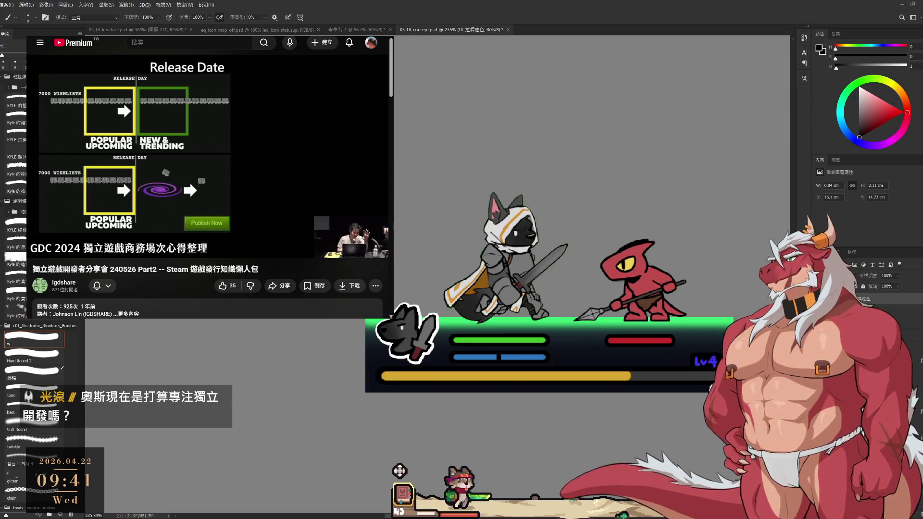
pyautogui.hotkey('ctrl', 'Tab')
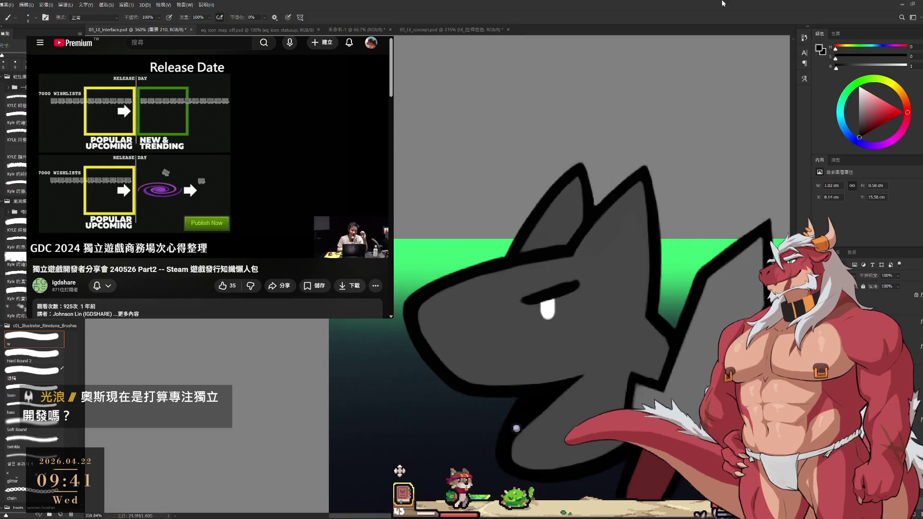
pyautogui.scroll(-2, 573, 286)
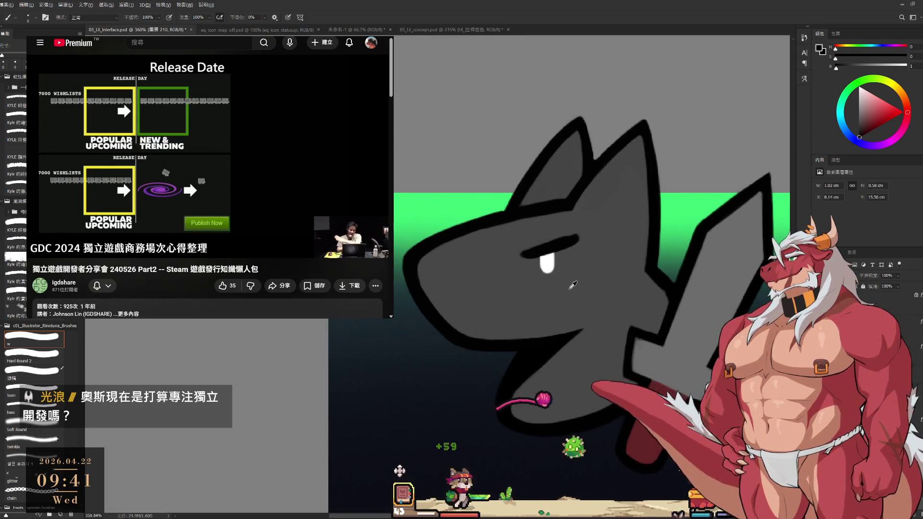
pyautogui.keyDown('alt'); pyautogui.click(573, 285); pyautogui.keyUp('alt')
pyautogui.press(']')
pyautogui.press(']')
pyautogui.press(']')
pyautogui.moveTo(547, 264); pyautogui.dragTo(556, 262)
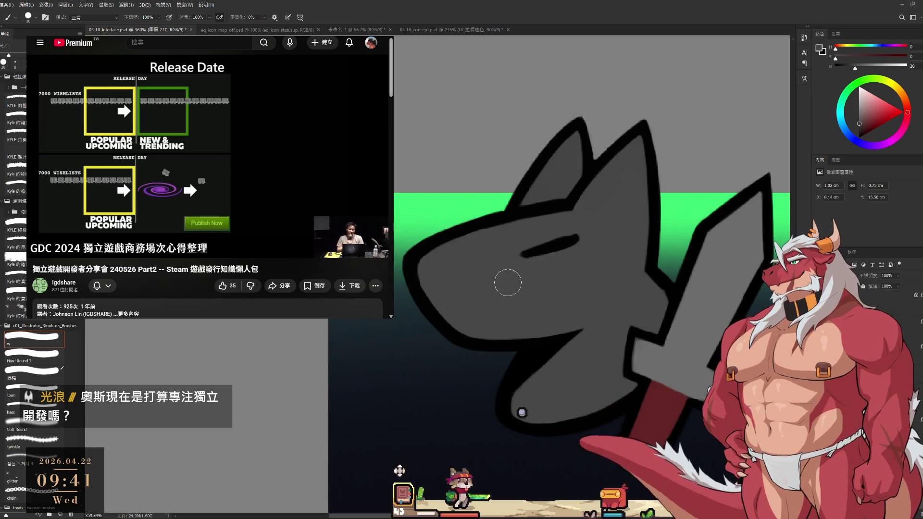
# Paint a new white highlight under the black eye line using a smaller brush.
pyautogui.press('v')
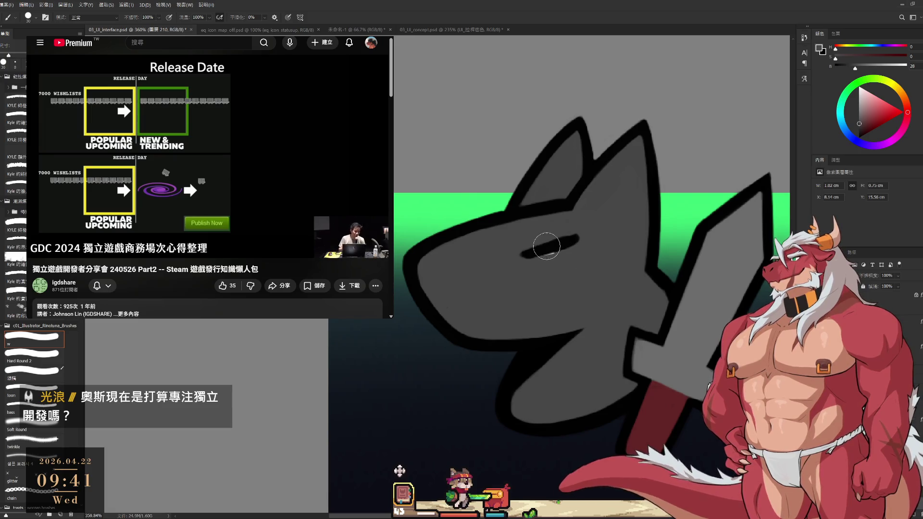
pyautogui.moveTo(547, 258); pyautogui.dragTo(547, 267)
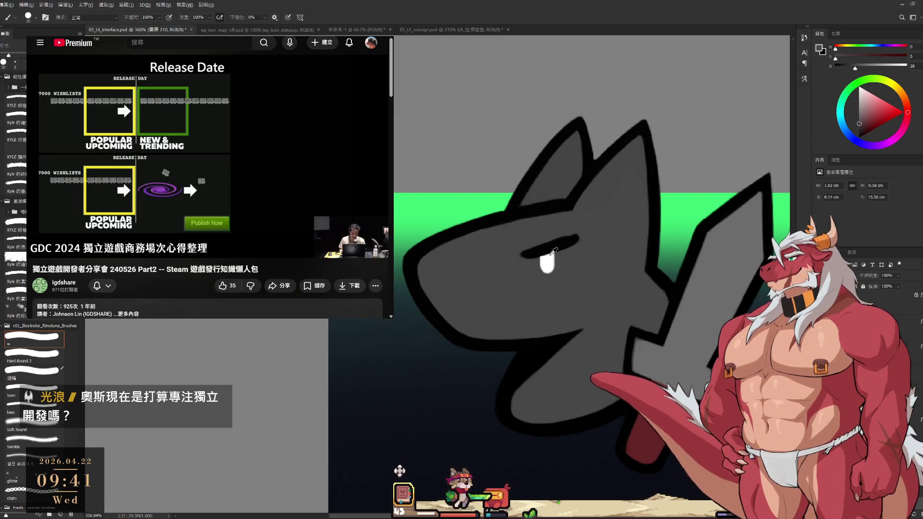
pyautogui.keyDown('alt'); pyautogui.click(551, 258); pyautogui.keyUp('alt')
pyautogui.press('[')
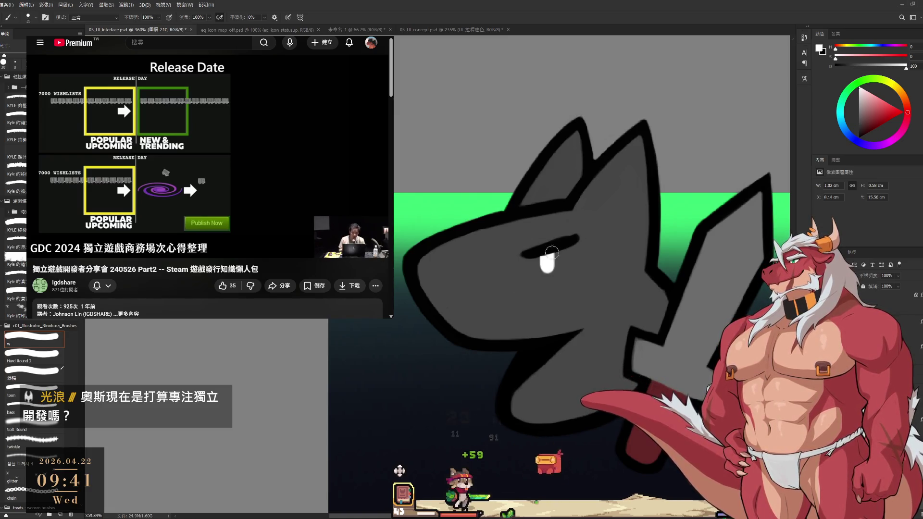
pyautogui.press('space')
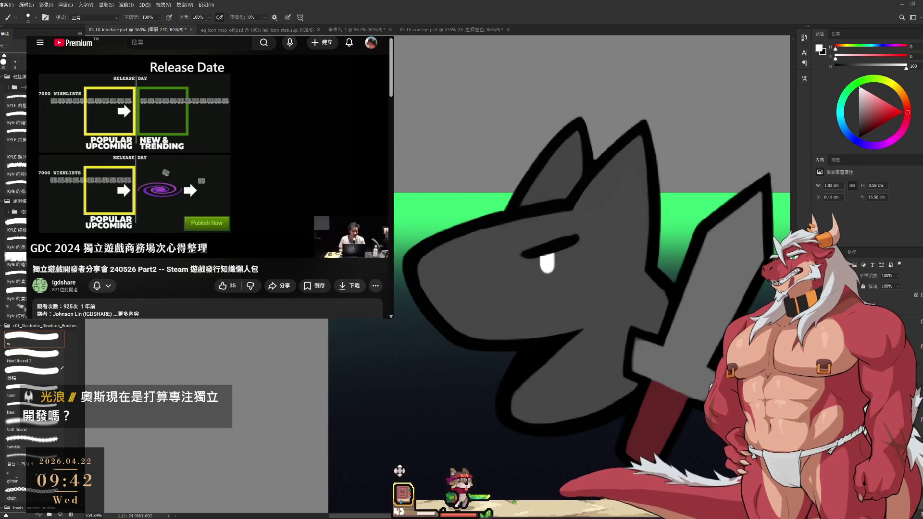
pyautogui.moveTo(649, 216); pyautogui.dragTo(596, 264)
# Fill the sword crossguard in grey with a smaller brush, touching up above the red handle.
pyautogui.keyDown('alt'); pyautogui.click(597, 265); pyautogui.keyUp('alt')
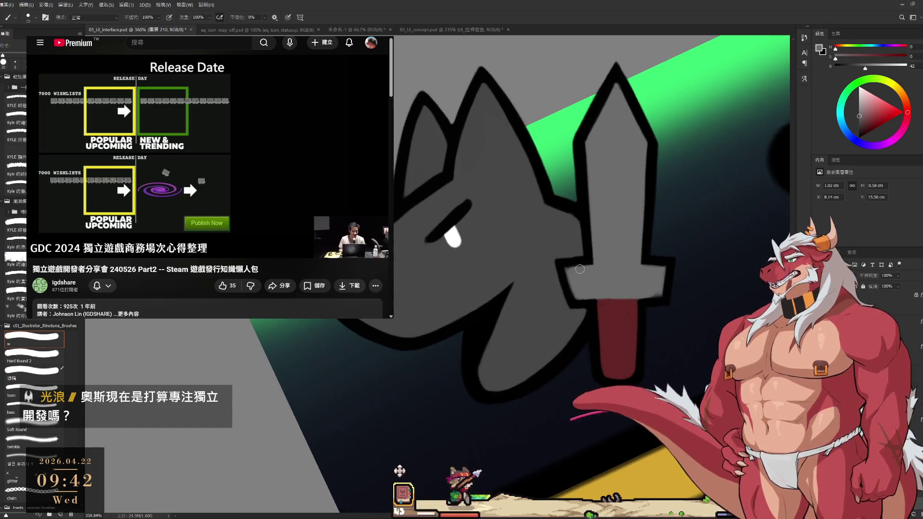
pyautogui.press('[')
pyautogui.press('[')
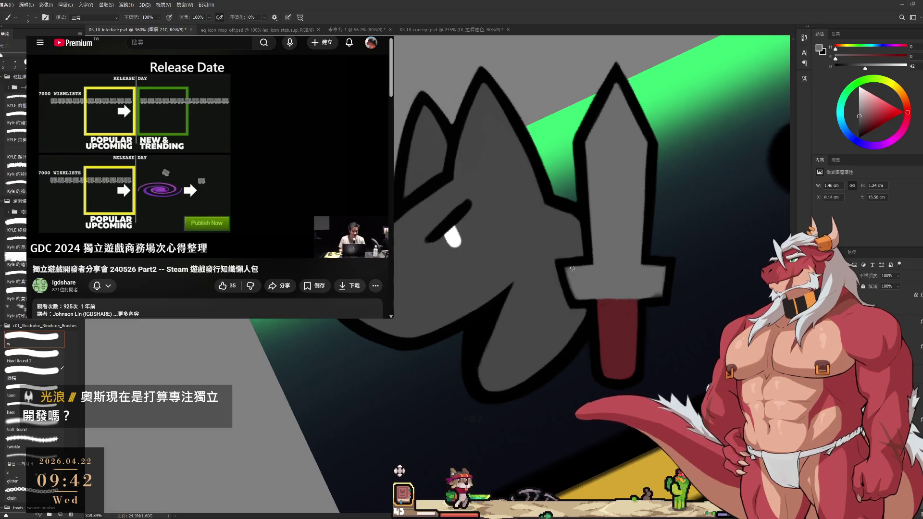
pyautogui.moveTo(569, 270); pyautogui.dragTo(592, 274)
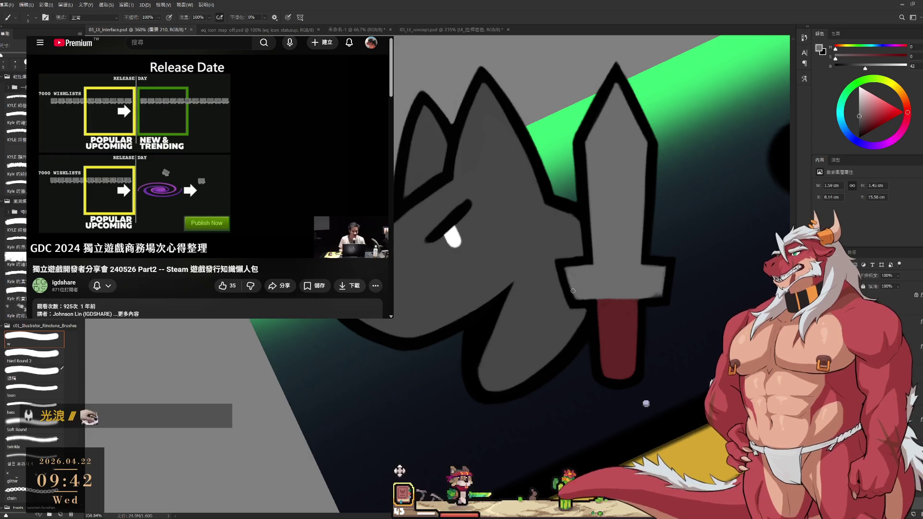
pyautogui.moveTo(567, 269); pyautogui.dragTo(650, 279)
pyautogui.moveTo(642, 294)
pyautogui.mouseDown()
pyautogui.moveTo(654, 296)
pyautogui.moveTo(661, 273)
pyautogui.mouseUp()
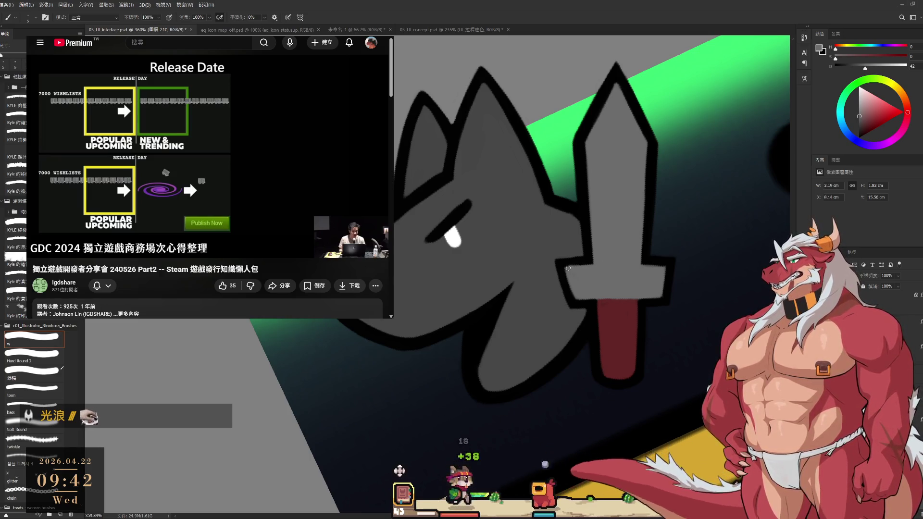
# Extend the guard's grey fill rightward and brush a black outline along its right edge.
pyautogui.keyDown('alt'); pyautogui.click(567, 263); pyautogui.keyUp('alt')
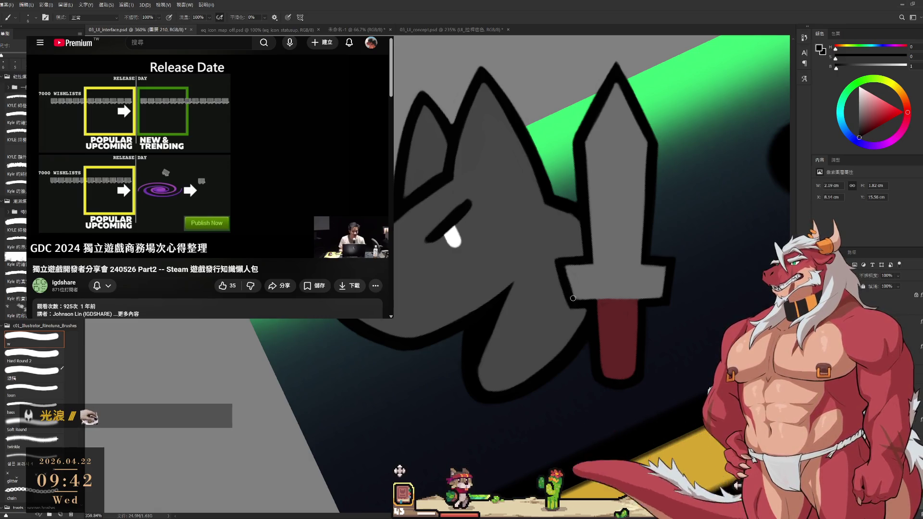
pyautogui.keyDown('alt'); pyautogui.click(658, 260); pyautogui.keyUp('alt')
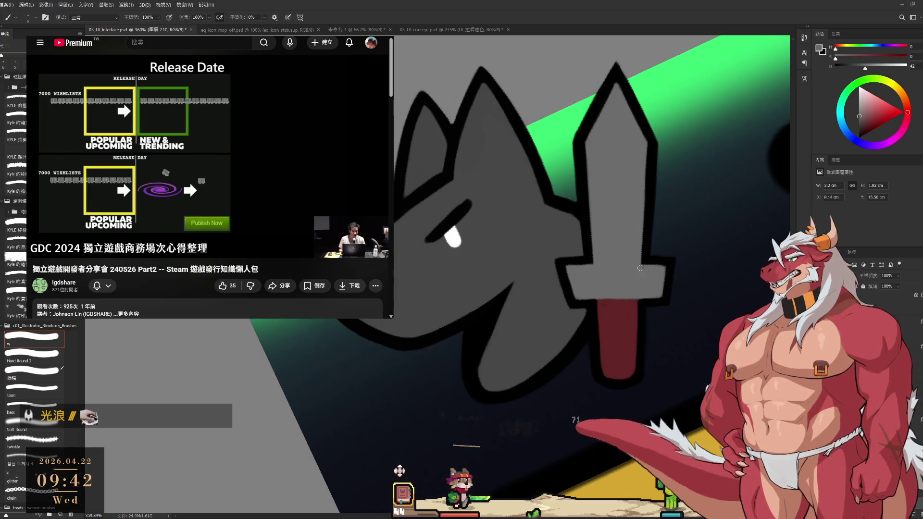
pyautogui.moveTo(666, 279); pyautogui.dragTo(651, 266)
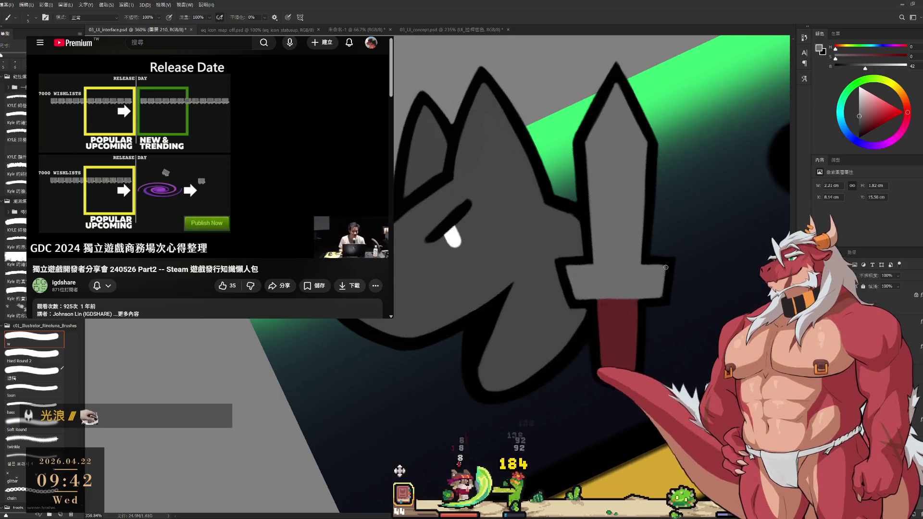
pyautogui.keyDown('alt'); pyautogui.click(673, 265); pyautogui.keyUp('alt')
pyautogui.moveTo(665, 297); pyautogui.dragTo(668, 272)
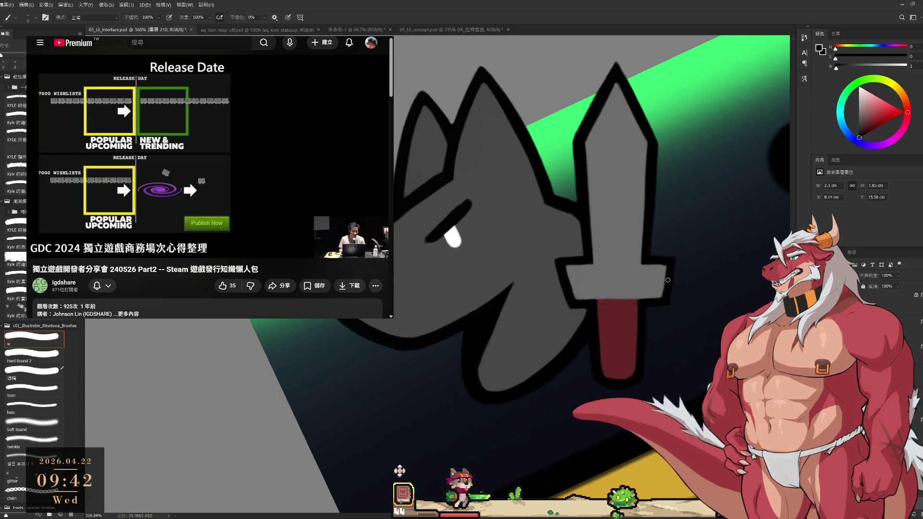
pyautogui.scroll(-5, 667, 290)
pyautogui.scroll(6, 652, 258)
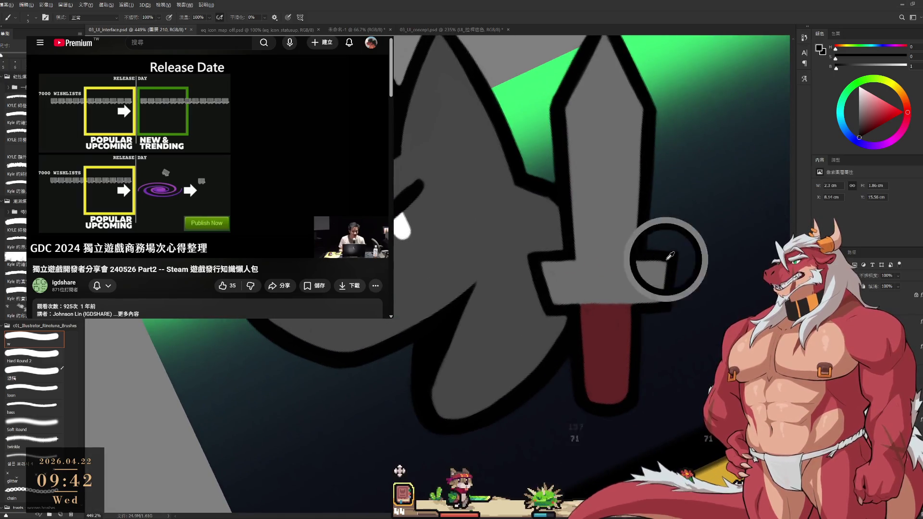
pyautogui.keyDown('alt'); pyautogui.click(658, 263); pyautogui.keyUp('alt')
pyautogui.moveTo(660, 290); pyautogui.dragTo(652, 294)
pyautogui.scroll(-5, 582, 278)
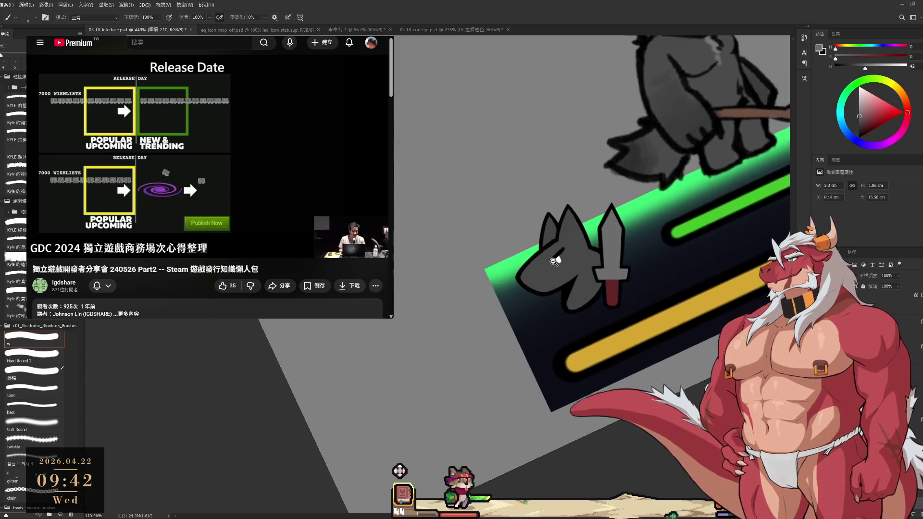
pyautogui.scroll(4, 573, 257)
pyautogui.moveTo(612, 139); pyautogui.dragTo(596, 218)
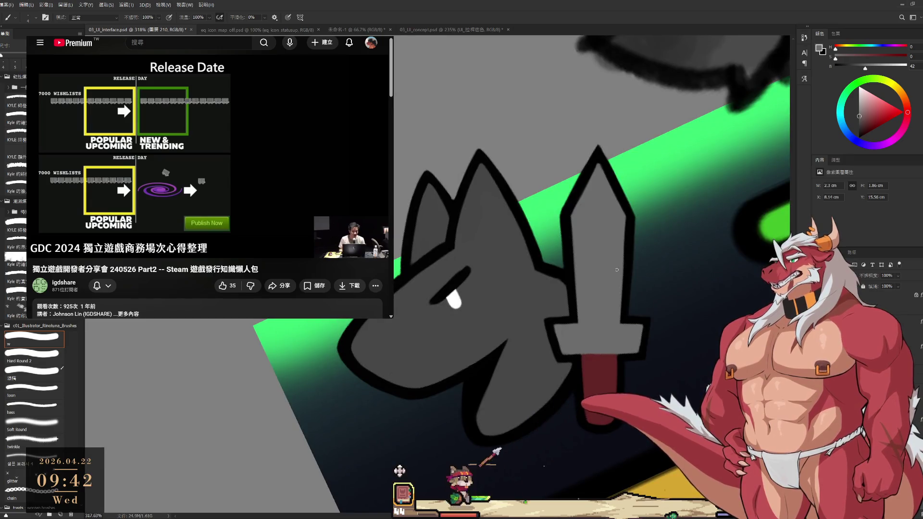
pyautogui.press('r')
pyautogui.moveTo(594, 269); pyautogui.dragTo(557, 310)
pyautogui.keyDown('alt'); pyautogui.click(553, 315); pyautogui.keyUp('alt')
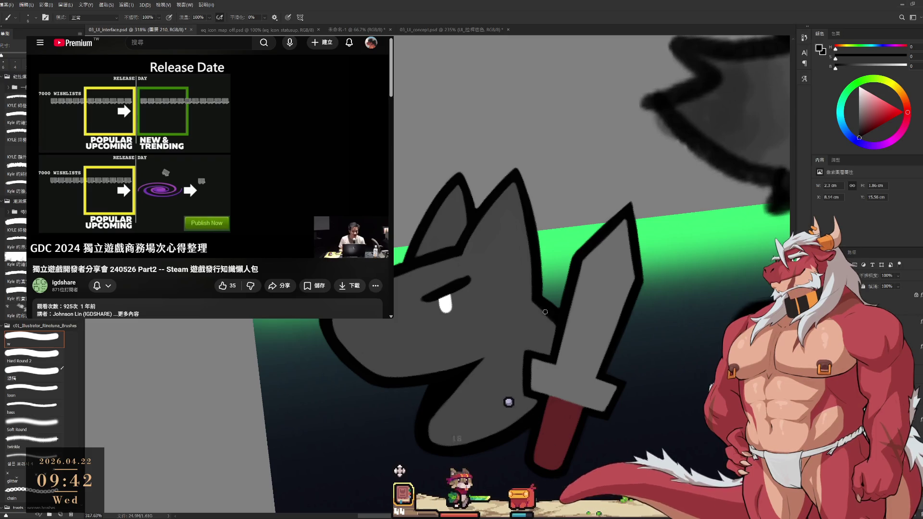
pyautogui.moveTo(548, 313); pyautogui.dragTo(639, 323)
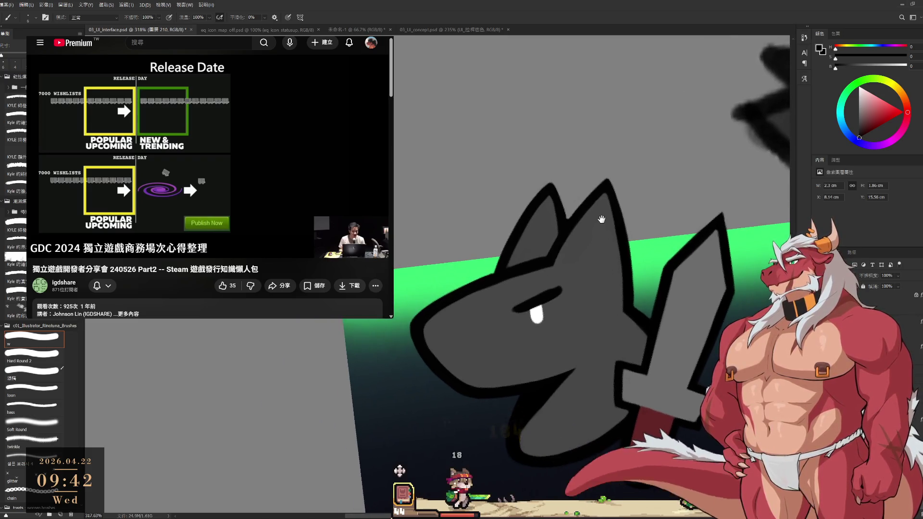
pyautogui.press('r')
pyautogui.moveTo(601, 219); pyautogui.dragTo(548, 279)
pyautogui.press('b')
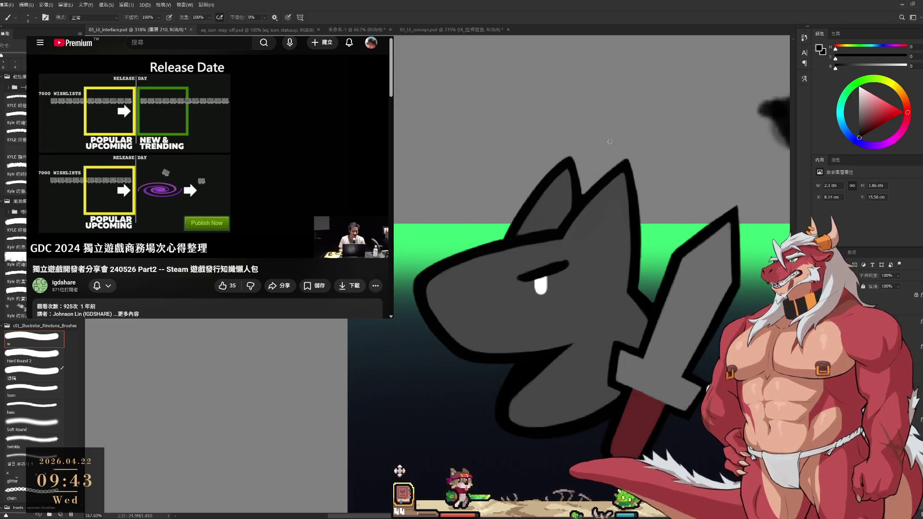
pyautogui.press('x')
# Brush white over the eye highlight, then sample black and paint a nose on the snout tip.
pyautogui.moveTo(545, 280); pyautogui.dragTo(547, 291)
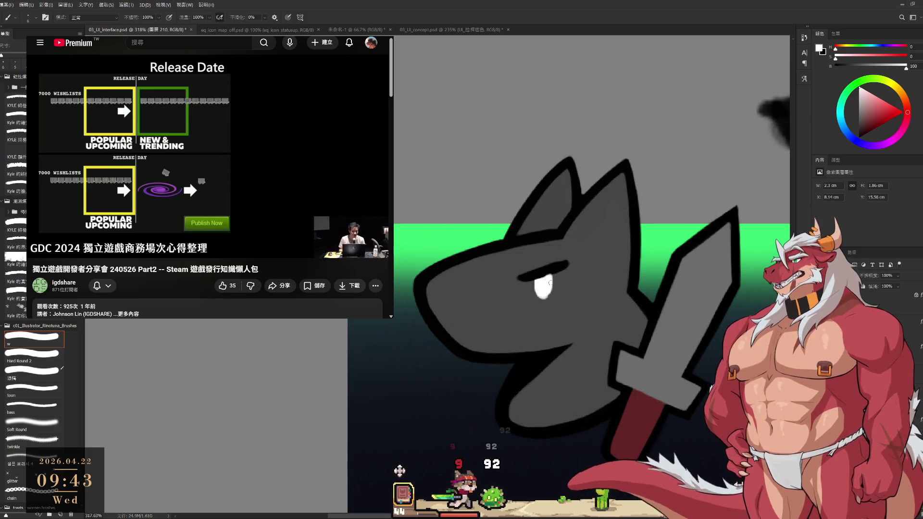
pyautogui.press('x')
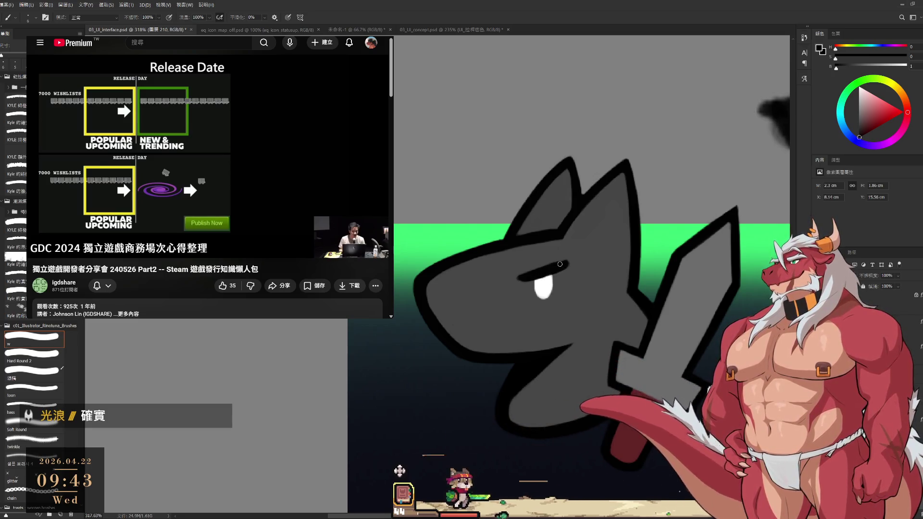
pyautogui.keyDown('alt'); pyautogui.click(542, 269); pyautogui.keyUp('alt')
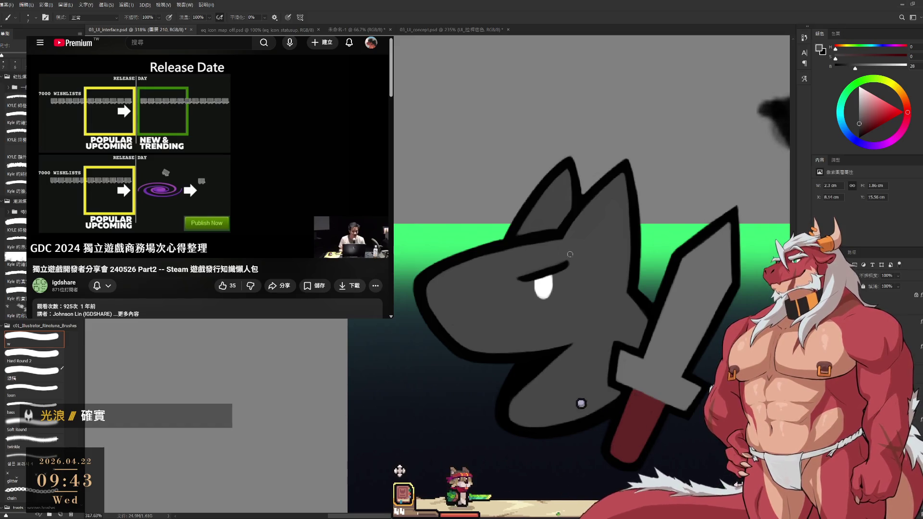
pyautogui.keyDown('alt'); pyautogui.click(530, 275); pyautogui.keyUp('alt')
pyautogui.keyDown('alt'); pyautogui.click(575, 251); pyautogui.keyUp('alt')
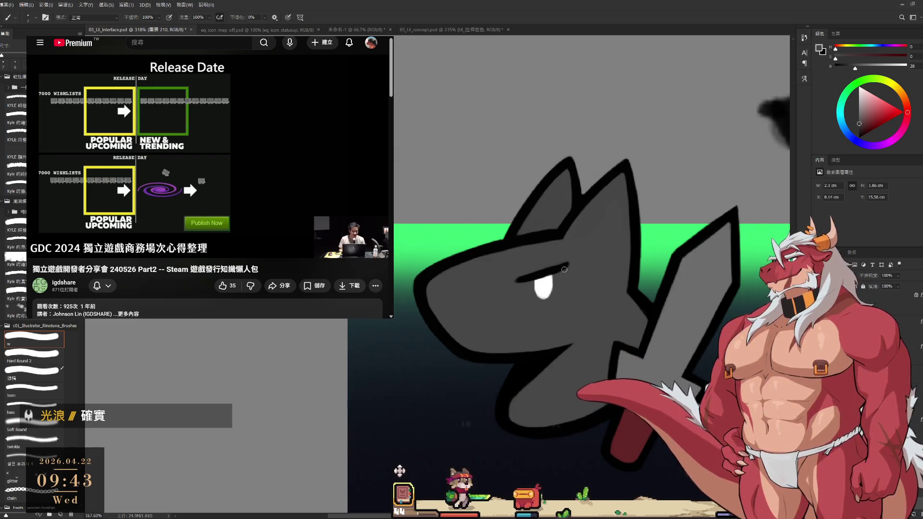
pyautogui.scroll(-4, 564, 269)
pyautogui.scroll(5, 542, 267)
pyautogui.keyDown('alt'); pyautogui.click(542, 267); pyautogui.keyUp('alt')
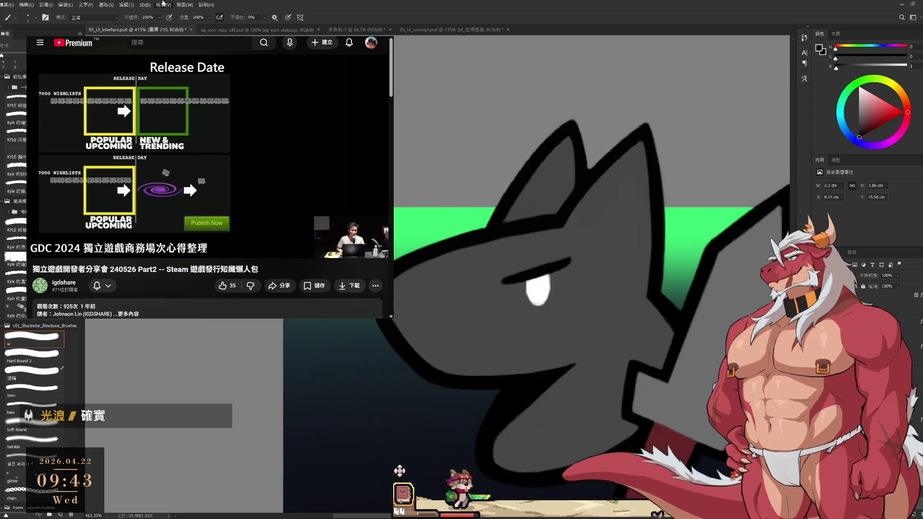
pyautogui.moveTo(413, 301)
pyautogui.mouseDown()
pyautogui.moveTo(432, 297)
pyautogui.moveTo(425, 313)
pyautogui.moveTo(411, 308)
pyautogui.moveTo(417, 318)
pyautogui.moveTo(416, 303)
pyautogui.mouseUp()
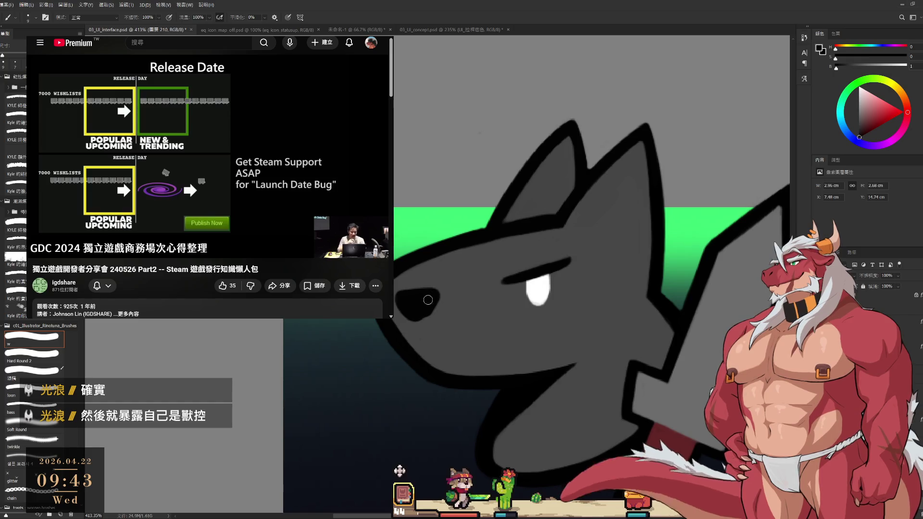
# Temporarily delete the eye and mouth lines to compare, undo, and resample the head's grey.
pyautogui.scroll(-1, 425, 300)
pyautogui.moveTo(486, 321); pyautogui.dragTo(483, 276)
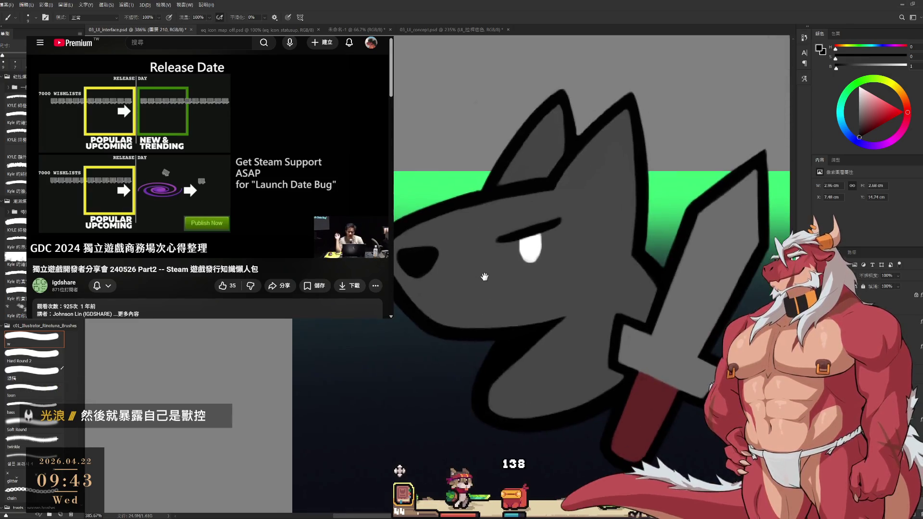
pyautogui.press('l')
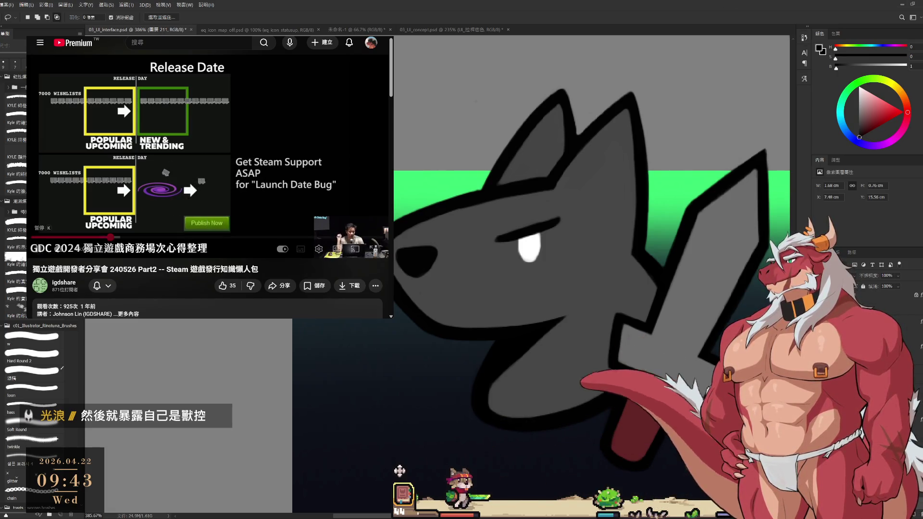
pyautogui.click(37, 183)
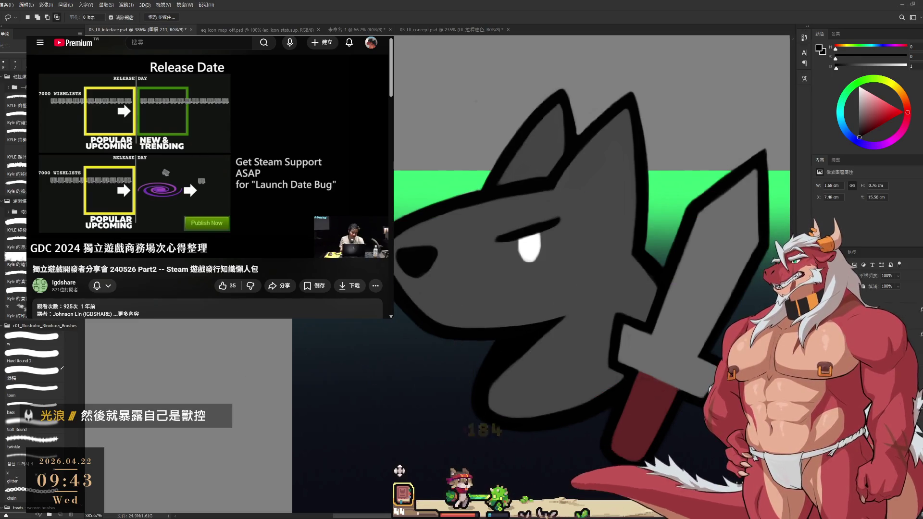
pyautogui.press('Delete')
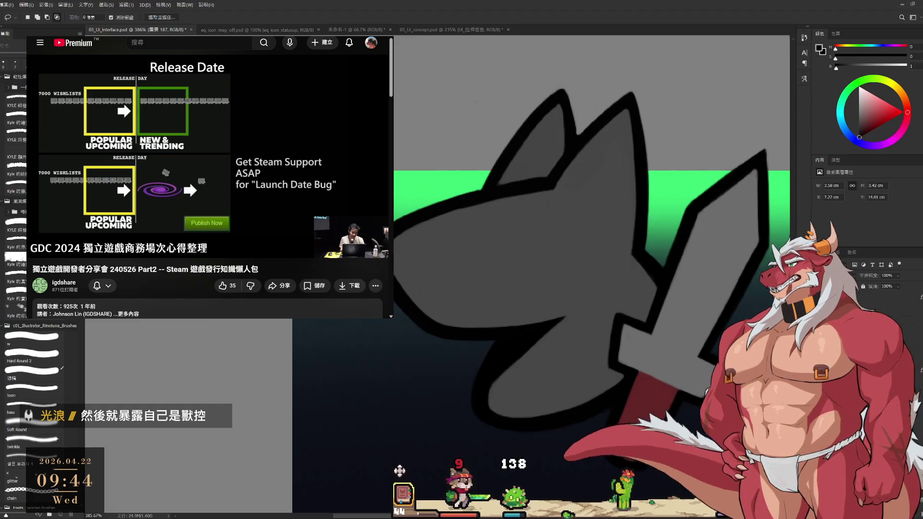
pyautogui.hotkey('ctrl', 'z')
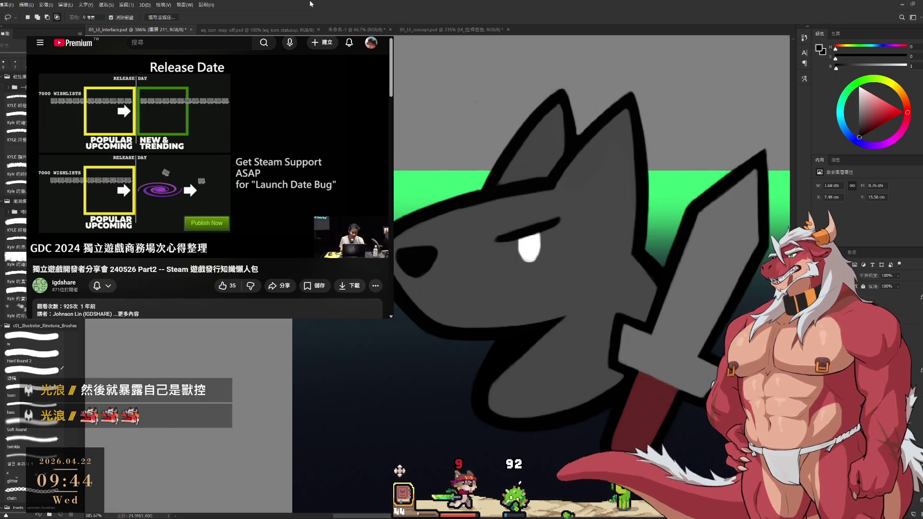
pyautogui.moveTo(496, 202)
pyautogui.mouseDown()
pyautogui.moveTo(548, 239)
pyautogui.moveTo(583, 281)
pyautogui.mouseUp()
pyautogui.press('b')
pyautogui.keyDown('alt'); pyautogui.click(555, 296); pyautogui.keyUp('alt')
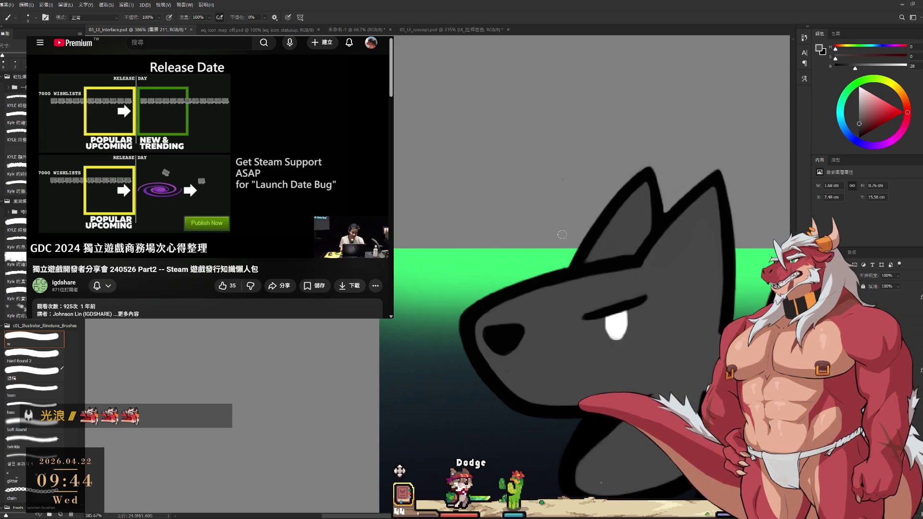
# Tilt the view about 21° and extend the ear's black outline upward.
pyautogui.moveTo(588, 288); pyautogui.dragTo(615, 296)
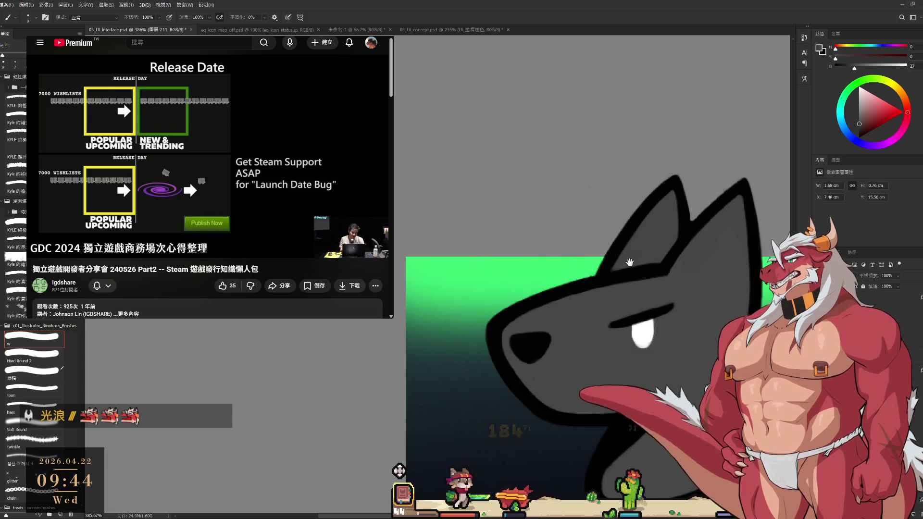
pyautogui.scroll(5, 591, 281)
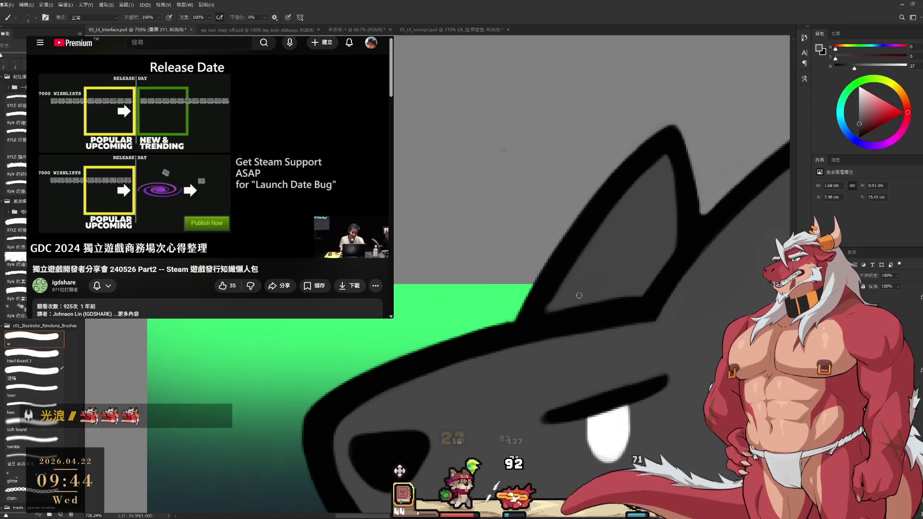
pyautogui.keyDown('alt'); pyautogui.click(559, 288); pyautogui.keyUp('alt')
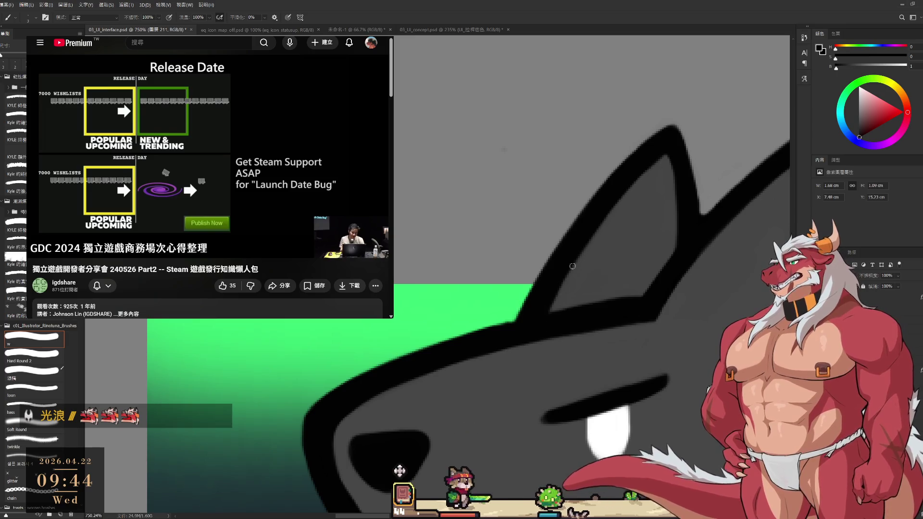
pyautogui.scroll(-3, 623, 266)
pyautogui.press('r')
pyautogui.moveTo(670, 221)
pyautogui.mouseDown()
pyautogui.moveTo(668, 297)
pyautogui.moveTo(644, 344)
pyautogui.mouseUp()
pyautogui.press('b')
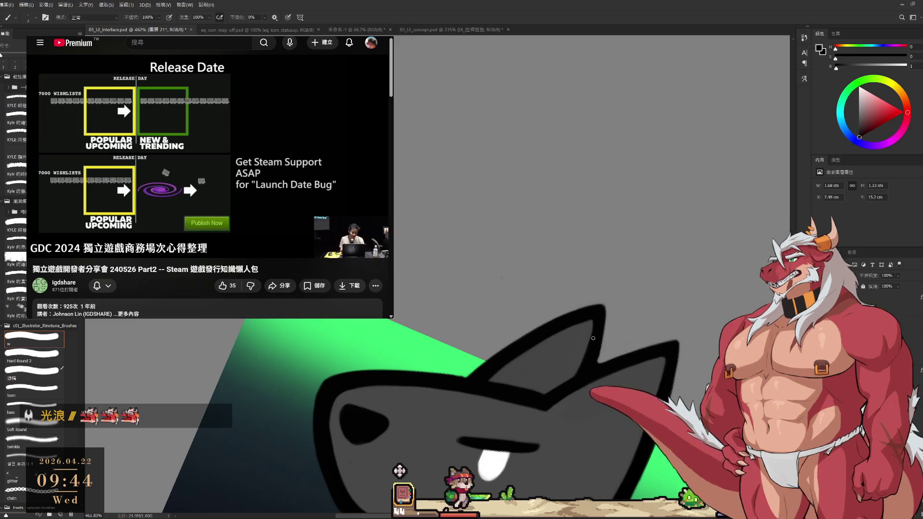
pyautogui.moveTo(589, 321)
pyautogui.mouseDown()
pyautogui.moveTo(587, 363)
pyautogui.moveTo(703, 227)
pyautogui.moveTo(673, 168)
pyautogui.mouseUp()
pyautogui.press('r')
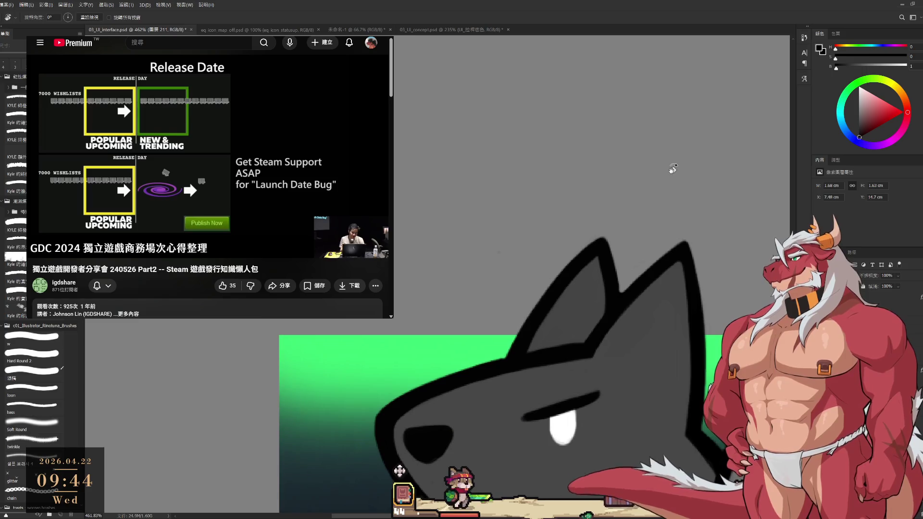
# Delete the stray white stroke by the eyebrow using a lasso selection.
pyautogui.scroll(3, 616, 300)
pyautogui.press('e')
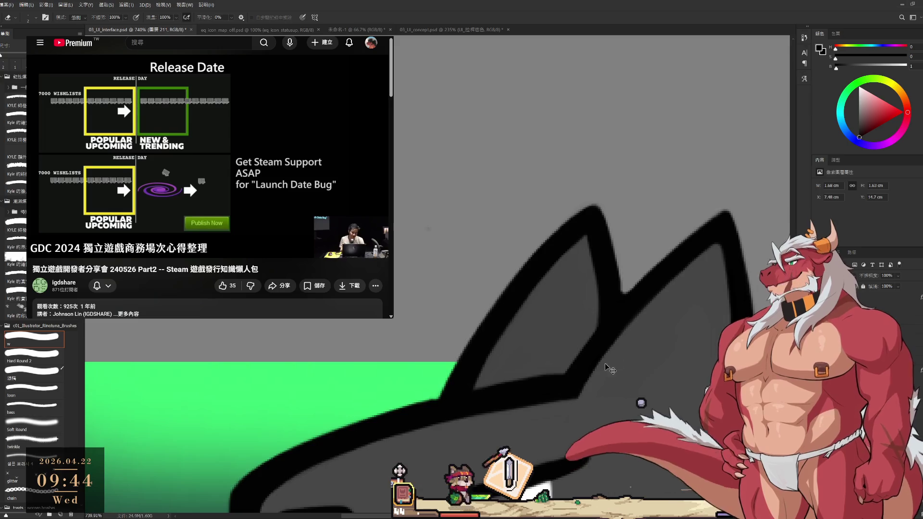
pyautogui.scroll(-2, 576, 350)
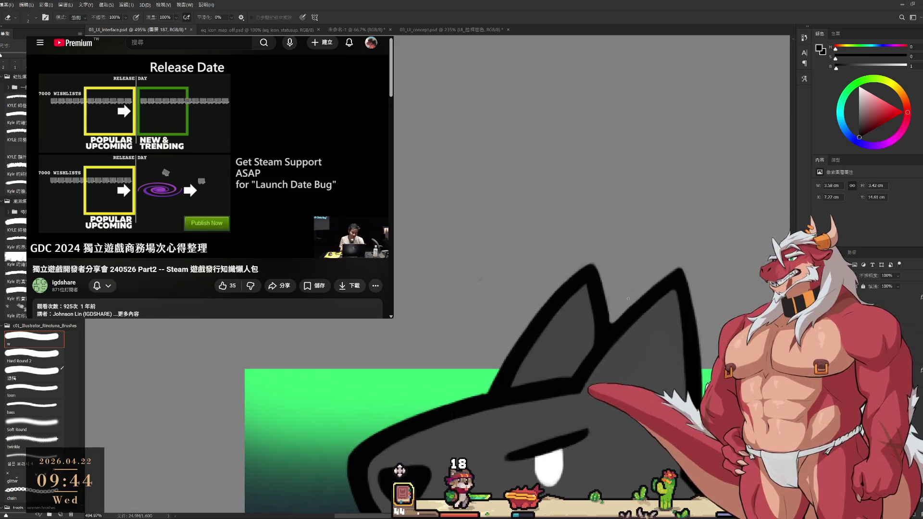
pyautogui.moveTo(489, 447)
pyautogui.mouseDown()
pyautogui.moveTo(540, 323)
pyautogui.moveTo(384, 366)
pyautogui.moveTo(543, 323)
pyautogui.mouseUp()
pyautogui.press('l')
pyautogui.press('Delete')
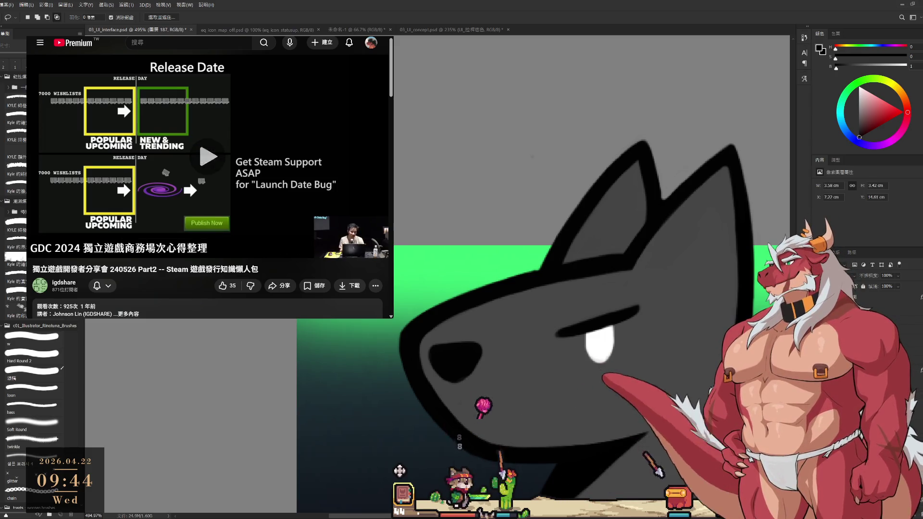
pyautogui.press('b')
pyautogui.scroll(-8, 571, 133)
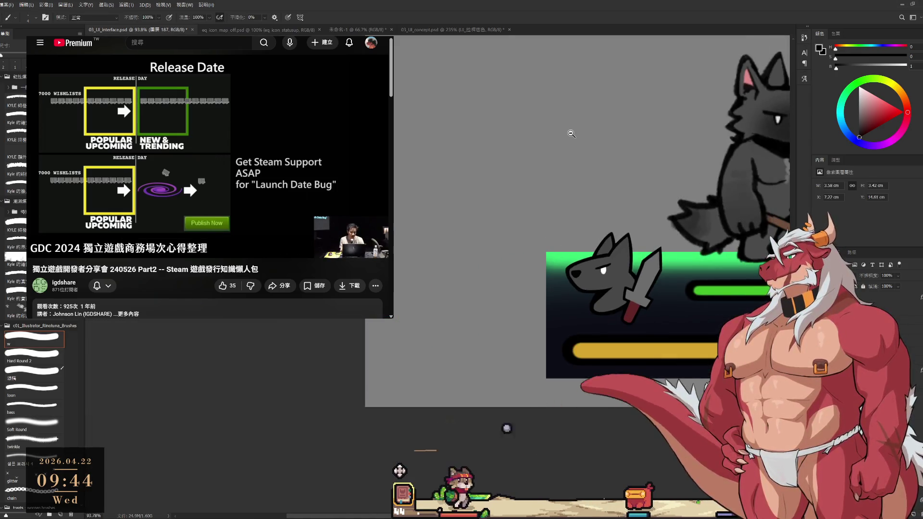
# Sample the ear's grey and outline black, then zoom out to about 100% to view the HUD.
pyautogui.scroll(8, 640, 274)
pyautogui.press('e')
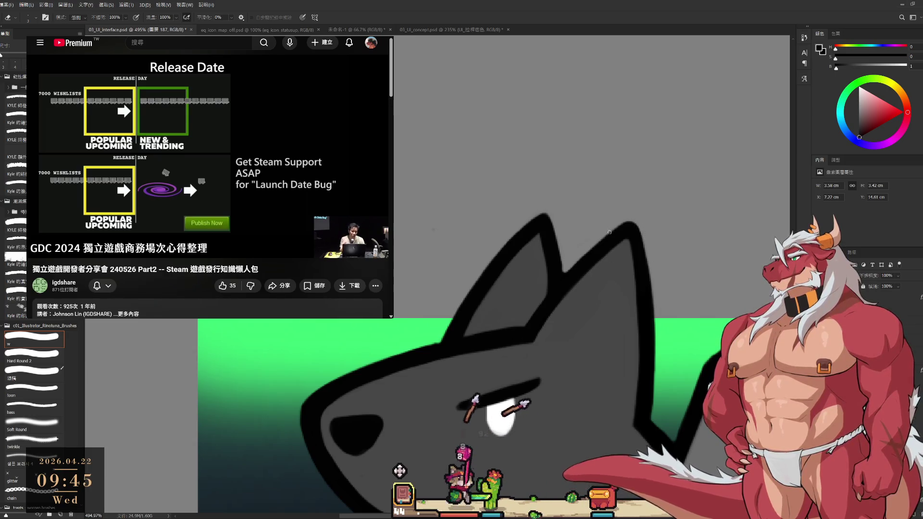
pyautogui.press('b')
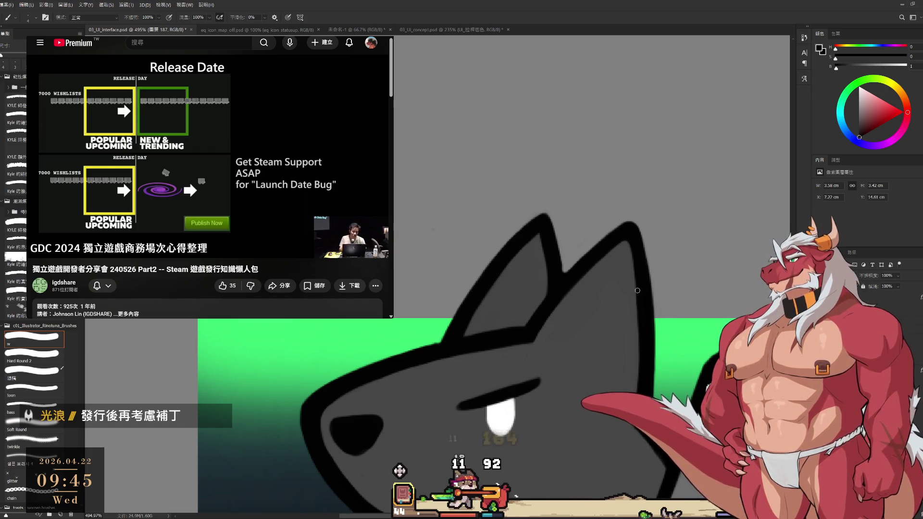
pyautogui.keyDown('alt'); pyautogui.click(538, 245); pyautogui.keyUp('alt')
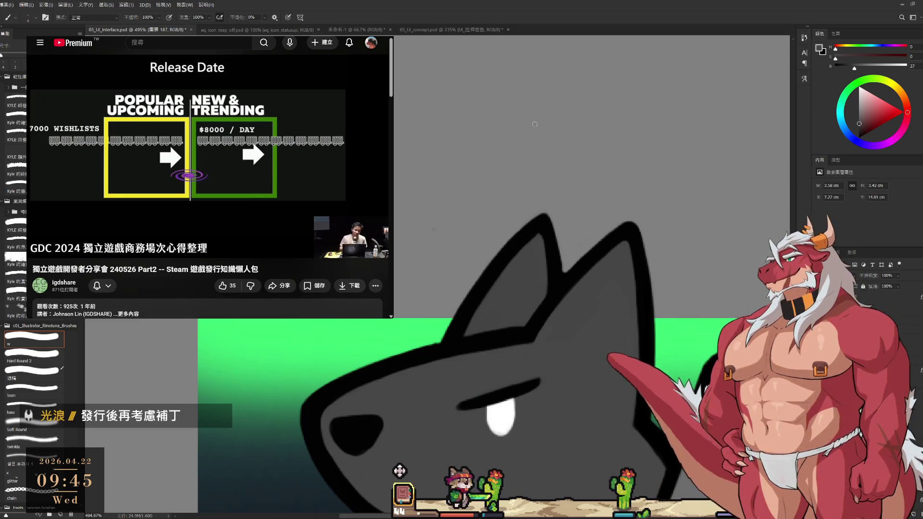
pyautogui.keyDown('alt'); pyautogui.click(541, 229); pyautogui.keyUp('alt')
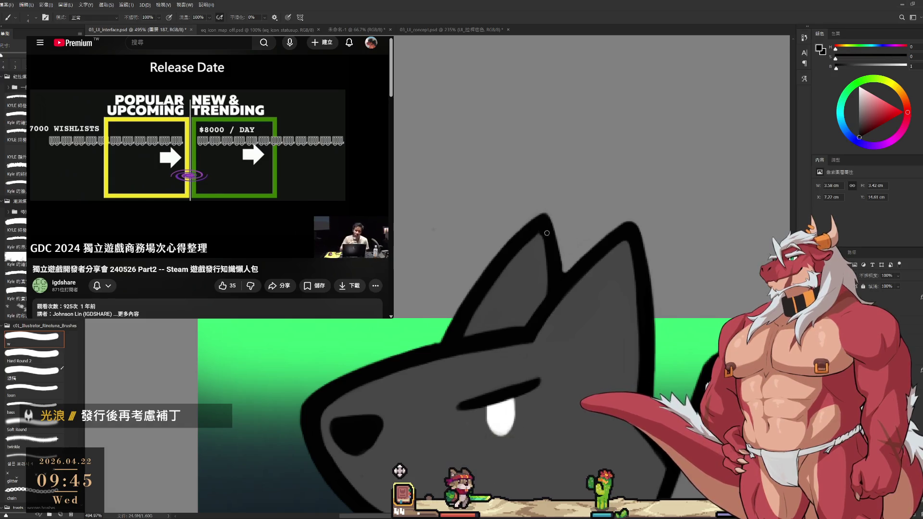
pyautogui.keyDown('alt'); pyautogui.click(536, 250); pyautogui.keyUp('alt')
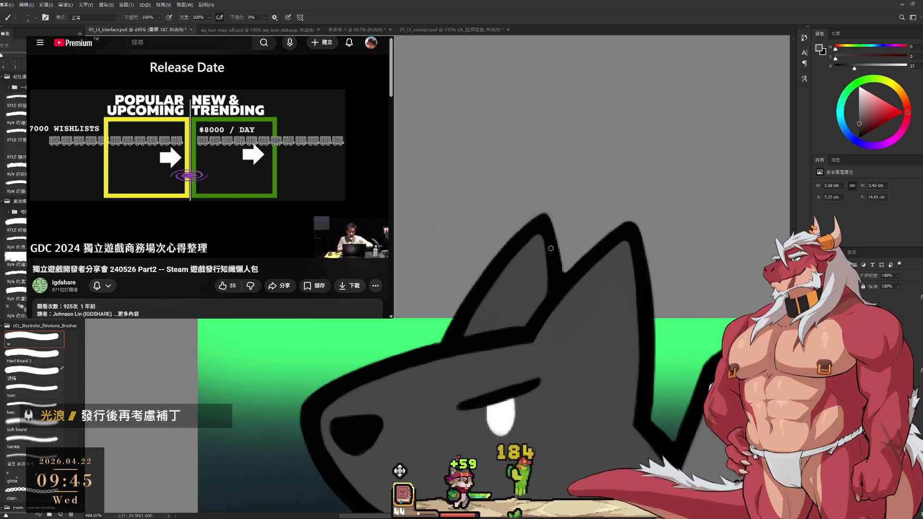
pyautogui.keyDown('alt'); pyautogui.click(541, 228); pyautogui.keyUp('alt')
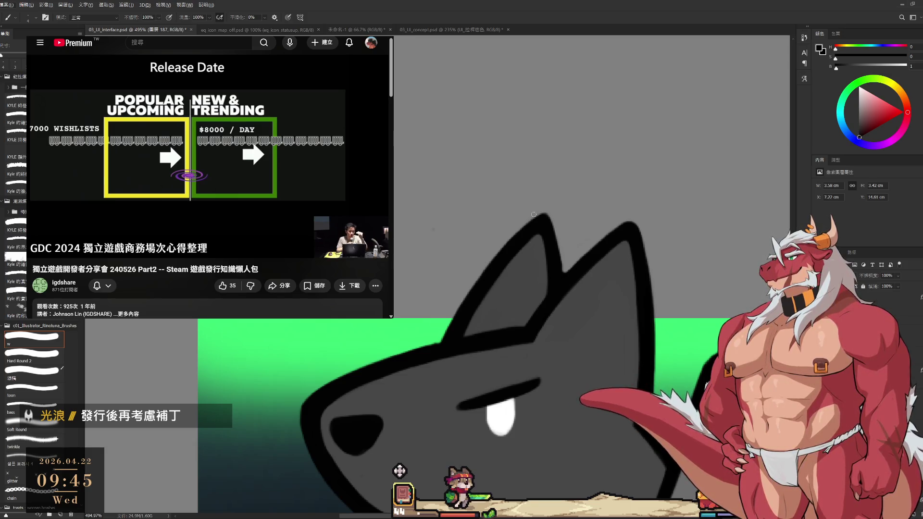
pyautogui.scroll(-10, 601, 269)
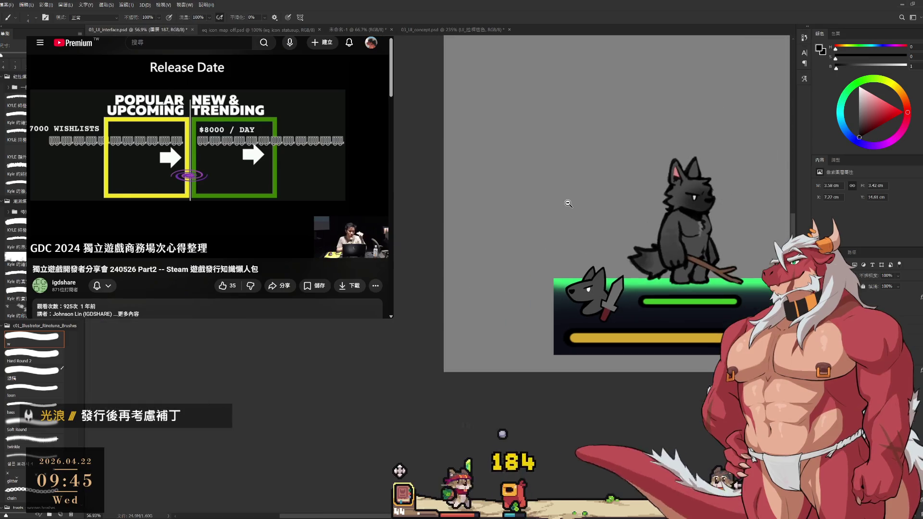
pyautogui.scroll(4, 660, 260)
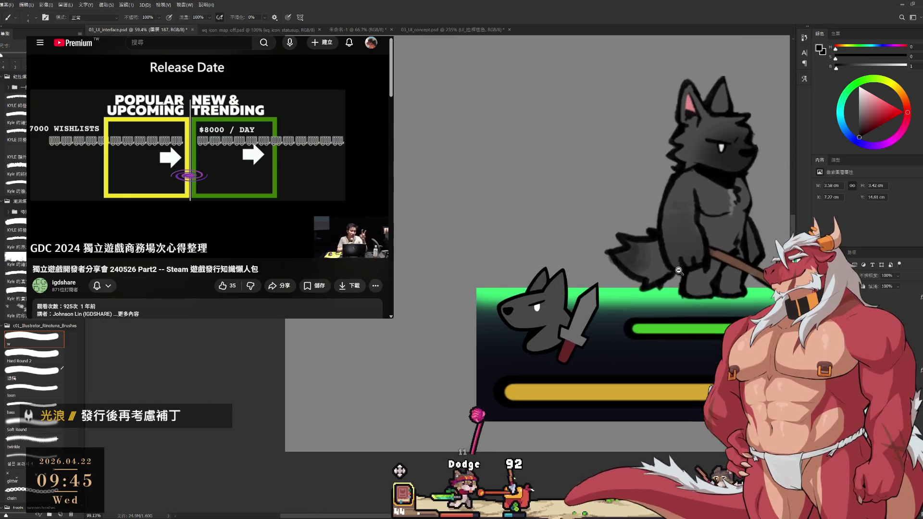
pyautogui.keyDown('alt'); pyautogui.click(741, 168); pyautogui.keyUp('alt')
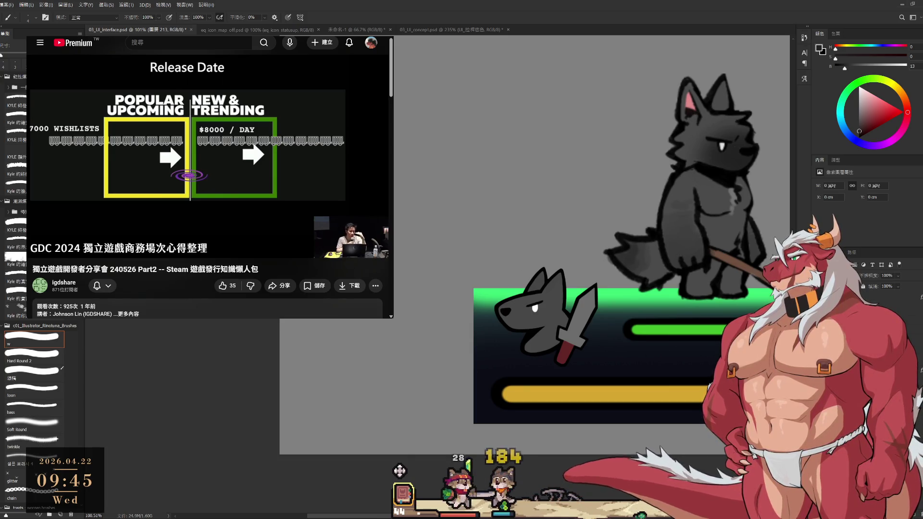
# Paint soft dark-grey shading on the wolf head with a Soft Round brush at size 250.
pyautogui.click(56, 425)
pyautogui.keyDown('alt'); pyautogui.click(680, 191); pyautogui.keyUp('alt')
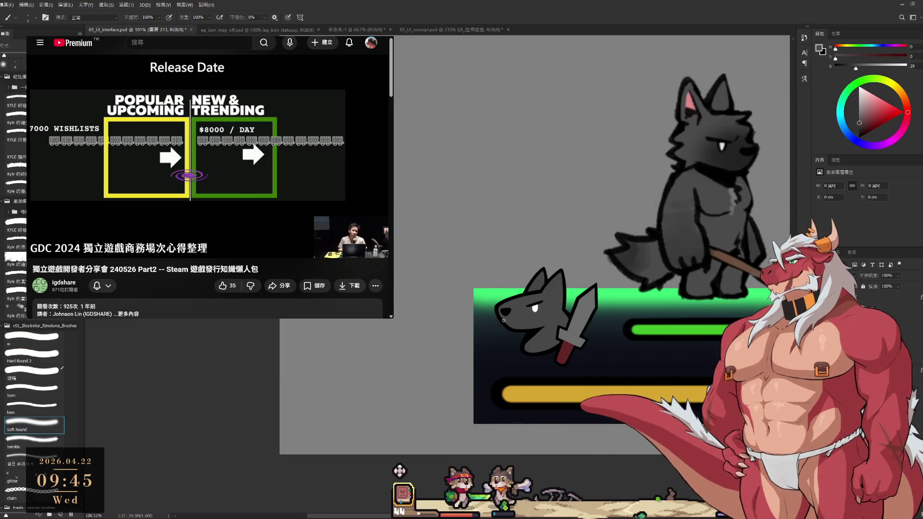
pyautogui.press(']')
pyautogui.press(']')
pyautogui.press(']')
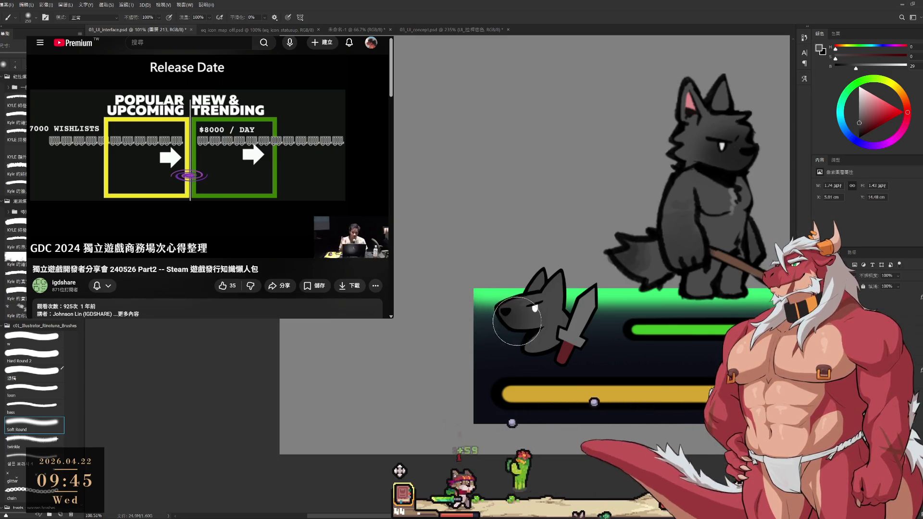
pyautogui.moveTo(507, 325); pyautogui.dragTo(513, 321)
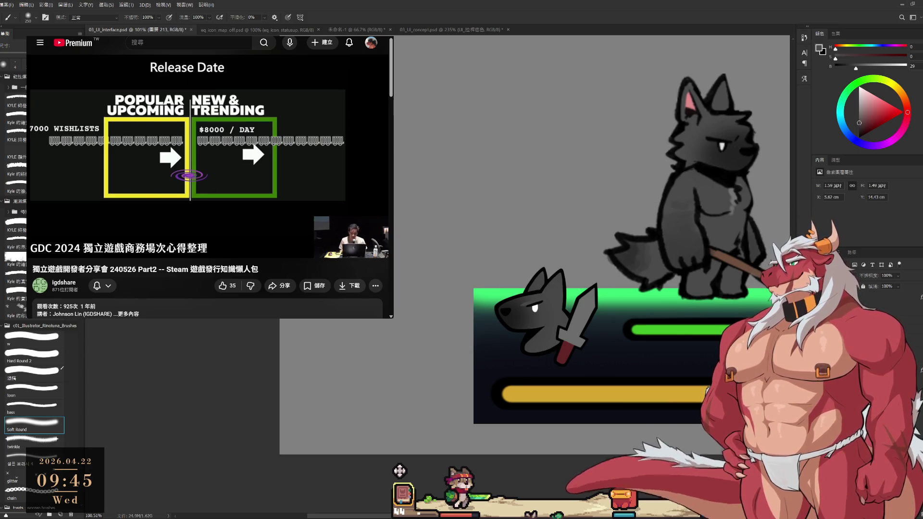
pyautogui.hotkey('alt', '[')
pyautogui.hotkey('alt', '[')
pyautogui.moveTo(568, 296); pyautogui.dragTo(596, 297)
# Rotate the view about 70° to erase around the eye, then turn it back upright.
pyautogui.press('e')
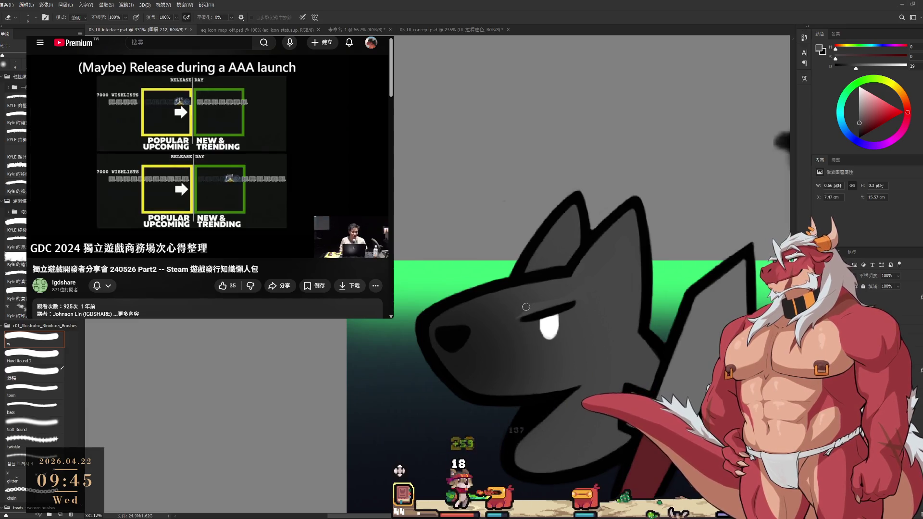
pyautogui.press('r')
pyautogui.moveTo(518, 302)
pyautogui.mouseDown()
pyautogui.moveTo(476, 211)
pyautogui.moveTo(462, 140)
pyautogui.mouseUp()
pyautogui.scroll(3, 564, 318)
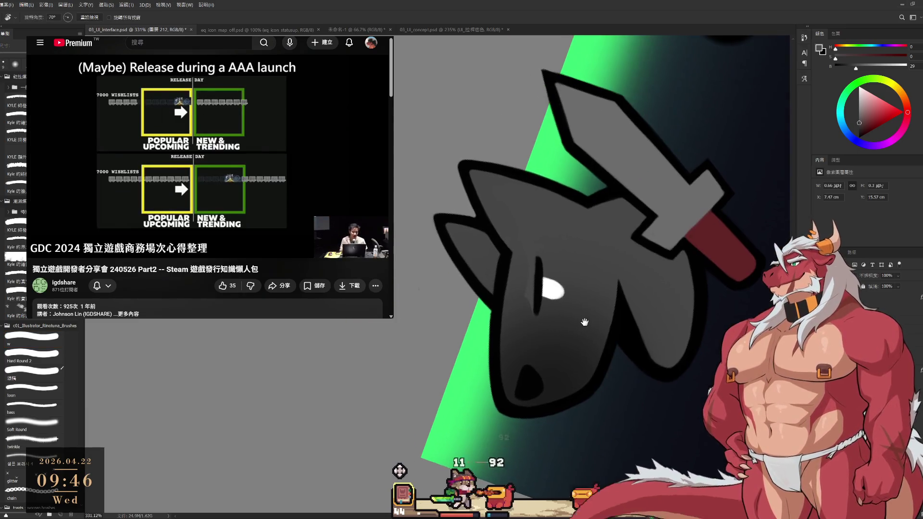
pyautogui.press('e')
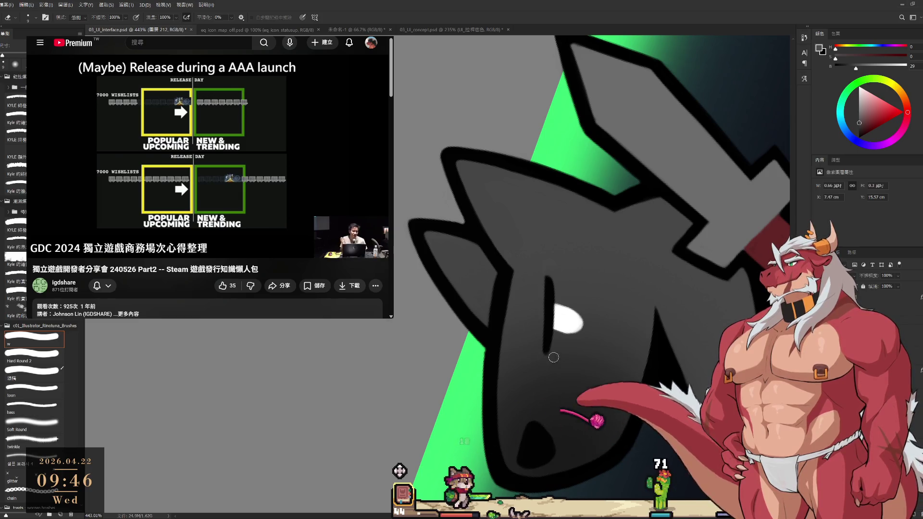
pyautogui.press('r')
pyautogui.moveTo(557, 355); pyautogui.dragTo(648, 333)
pyautogui.scroll(-2, 647, 333)
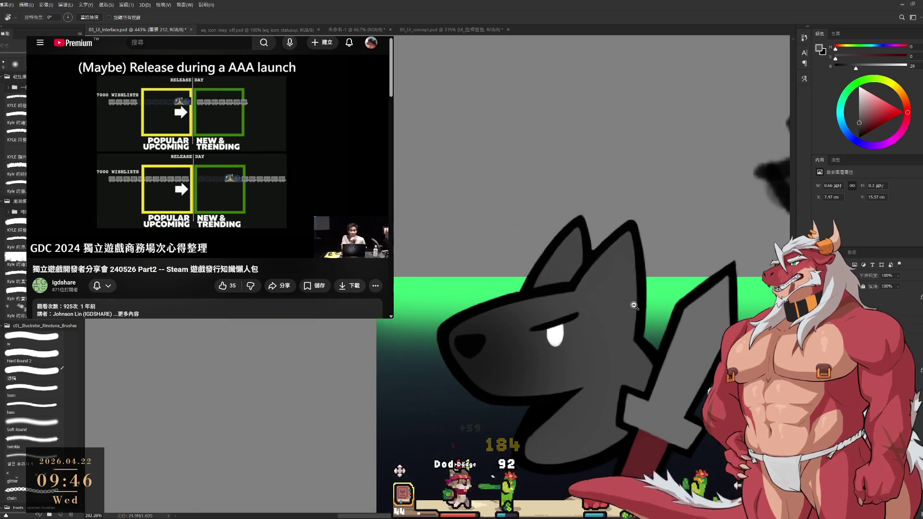
pyautogui.scroll(5, 591, 298)
# Shrink the eraser to 2, pick a Hard Round 2 brush at 200 px, and pause the talk video.
pyautogui.press('e')
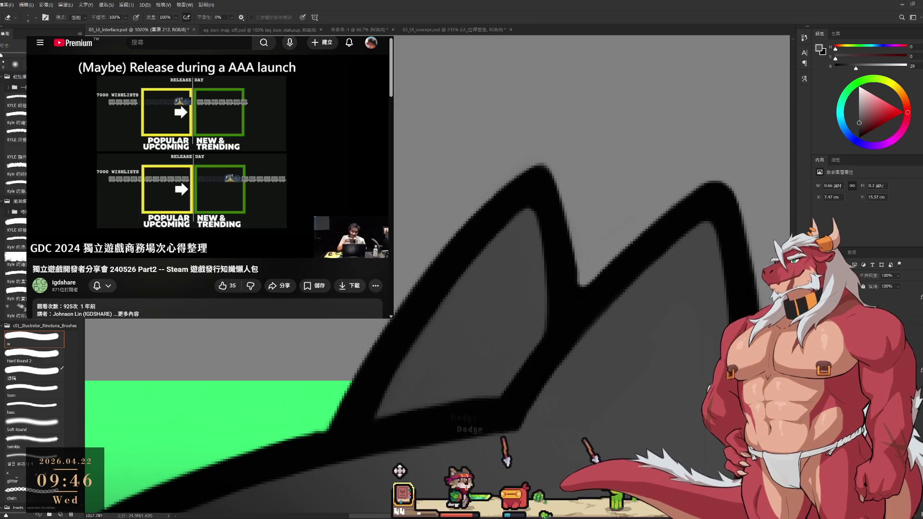
pyautogui.press('[')
pyautogui.press('[')
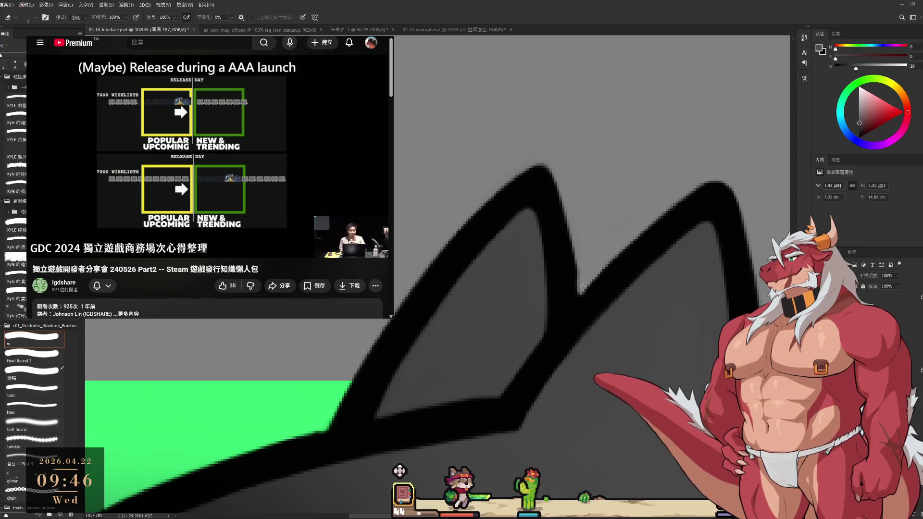
pyautogui.scroll(1, 568, 259)
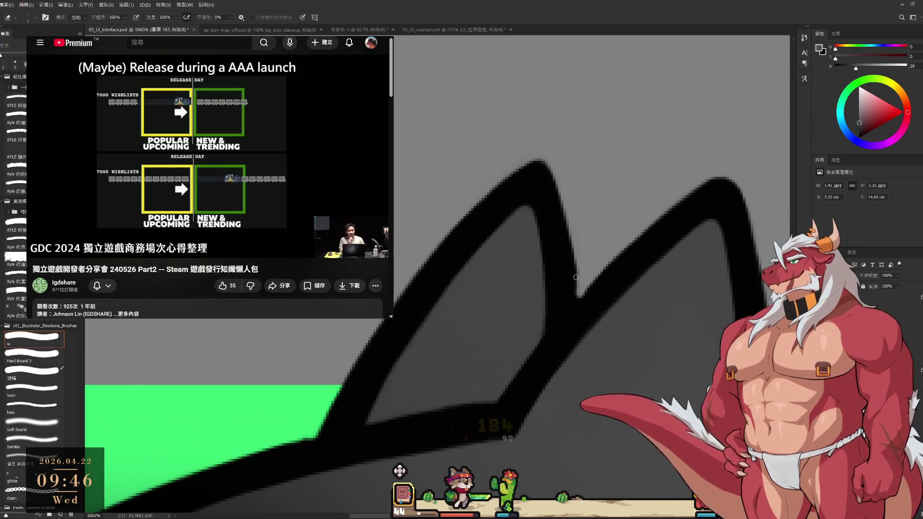
pyautogui.press('b')
pyautogui.press('[')
pyautogui.press('[')
pyautogui.click(40, 364)
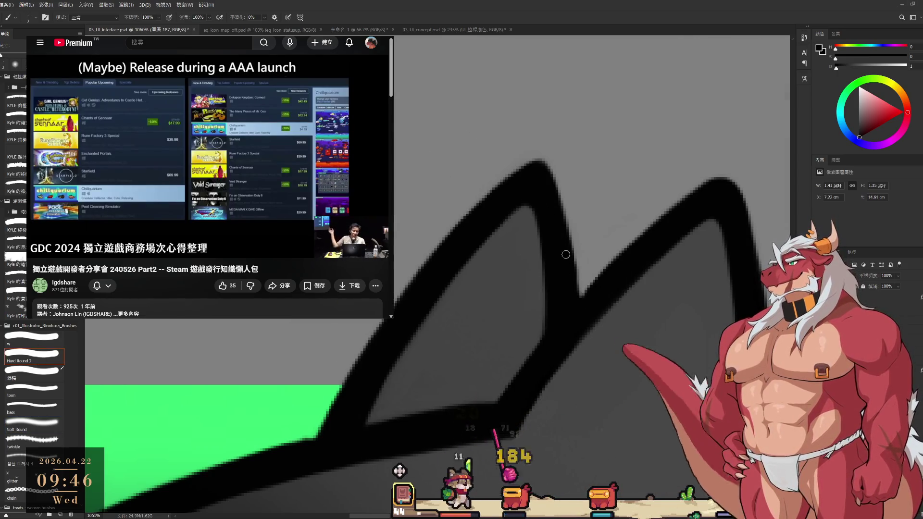
pyautogui.moveTo(608, 294); pyautogui.dragTo(545, 333)
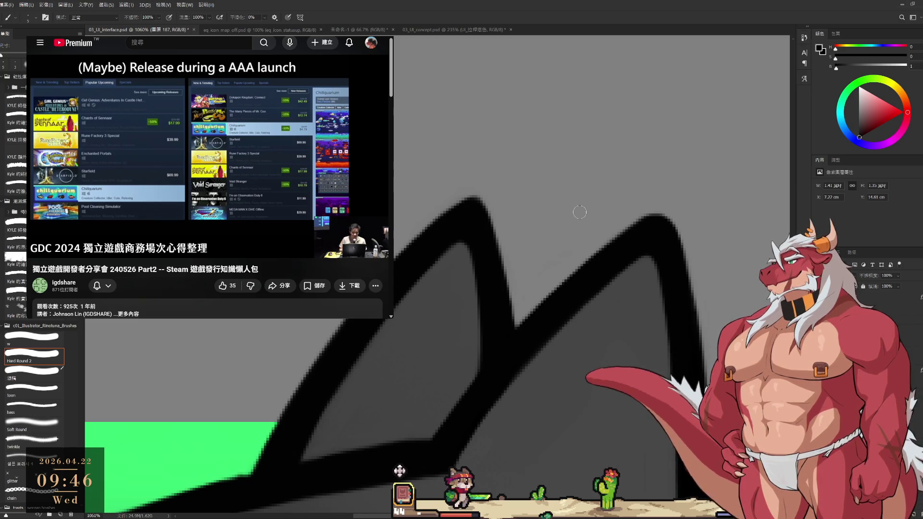
pyautogui.moveTo(207, 193)
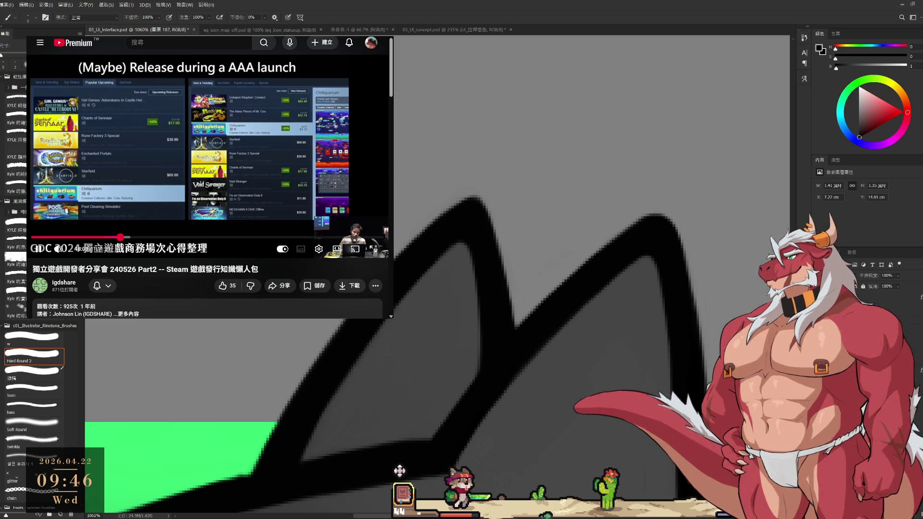
pyautogui.click(107, 234)
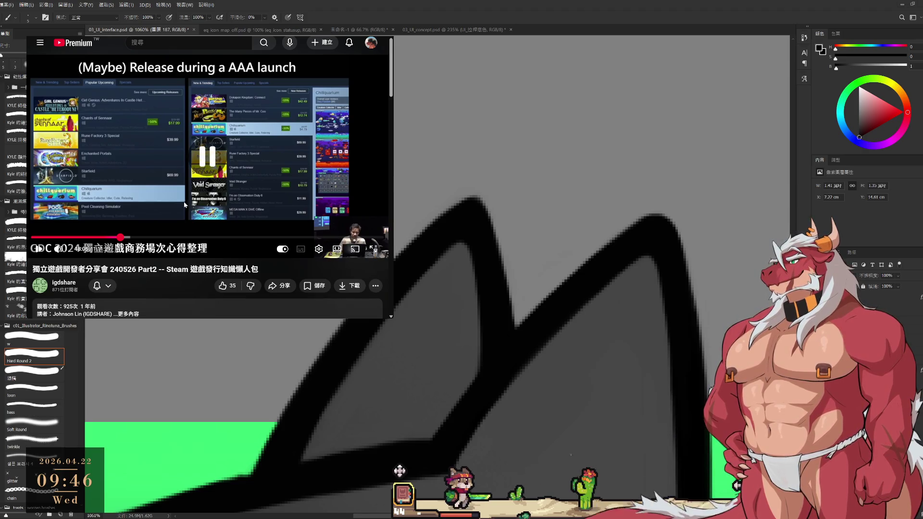
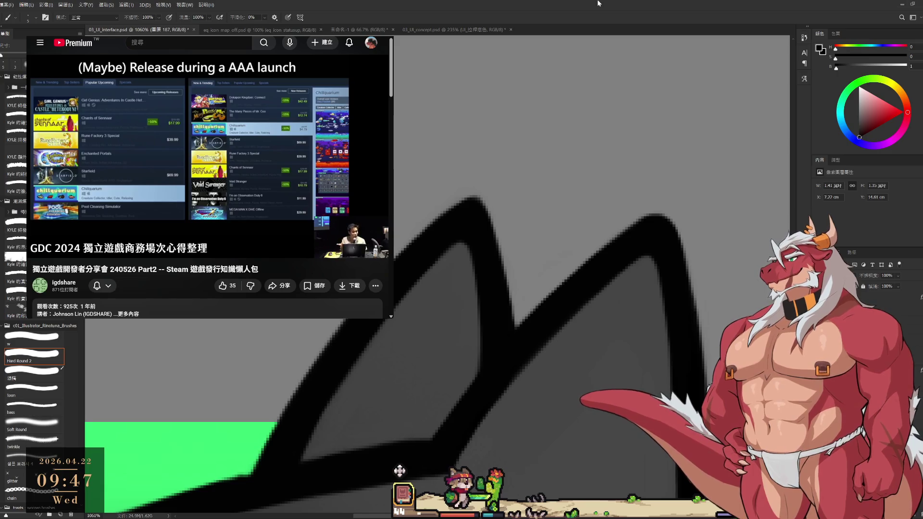
# Tilt the canvas view to about -33° to reach the wolf's ear.
pyautogui.scroll(-5, 569, 324)
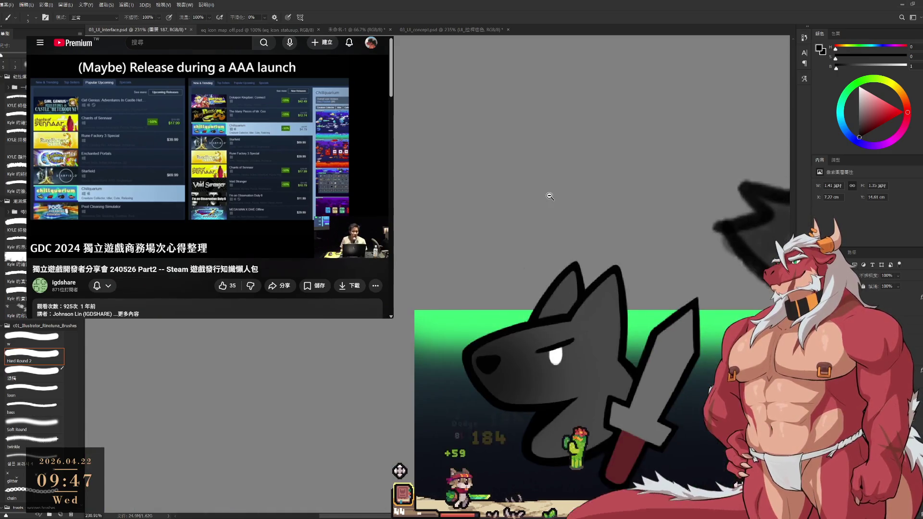
pyautogui.scroll(4, 606, 367)
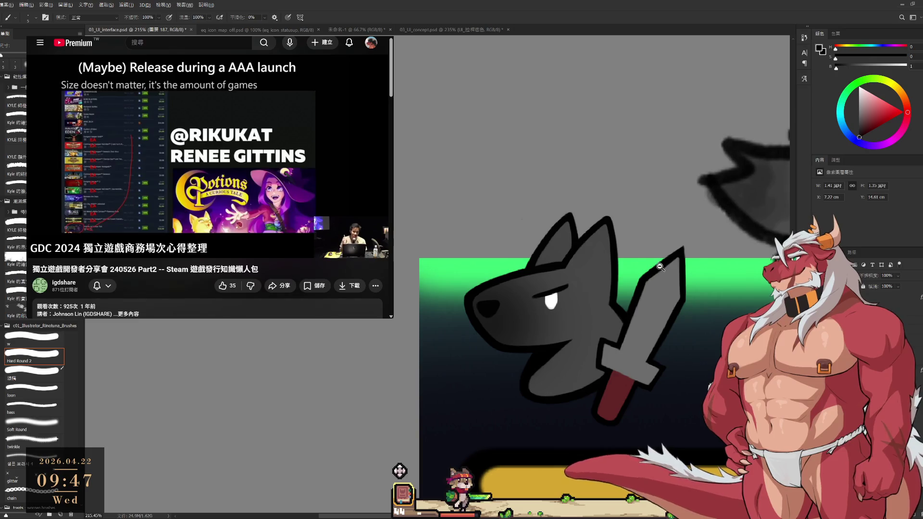
pyautogui.press('r')
pyautogui.moveTo(686, 246)
pyautogui.mouseDown()
pyautogui.moveTo(631, 186)
pyautogui.moveTo(595, 416)
pyautogui.mouseUp()
pyautogui.scroll(3, 594, 417)
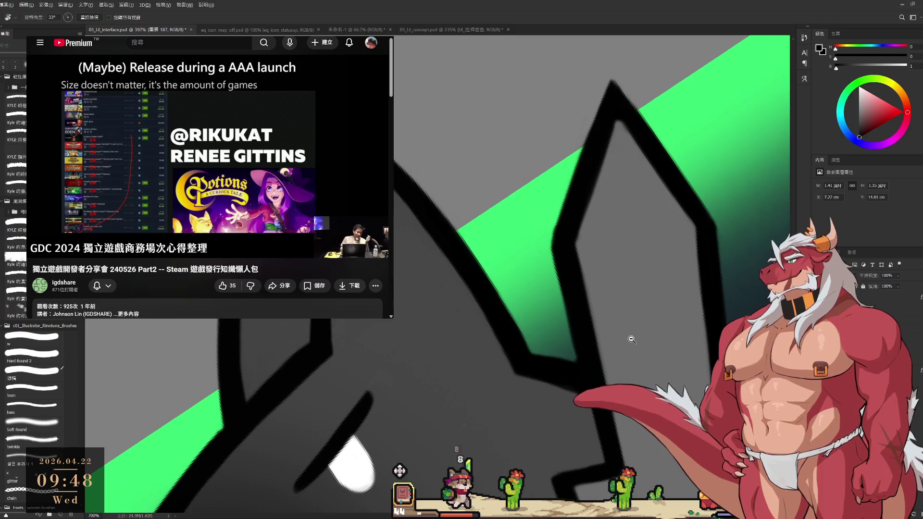
pyautogui.moveTo(624, 216)
pyautogui.mouseDown()
pyautogui.moveTo(639, 250)
pyautogui.moveTo(596, 158)
pyautogui.moveTo(612, 186)
pyautogui.moveTo(634, 158)
pyautogui.moveTo(607, 140)
pyautogui.moveTo(596, 144)
pyautogui.mouseUp()
# Sample the ear's grey and paint it along the ear's inner black edge.
pyautogui.press('b')
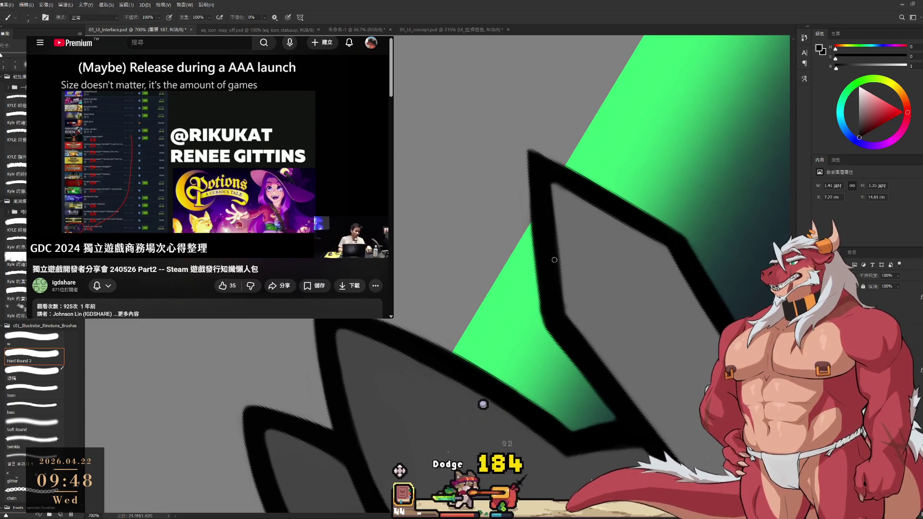
pyautogui.keyDown('alt'); pyautogui.click(571, 238); pyautogui.keyUp('alt')
pyautogui.moveTo(554, 191); pyautogui.dragTo(564, 307)
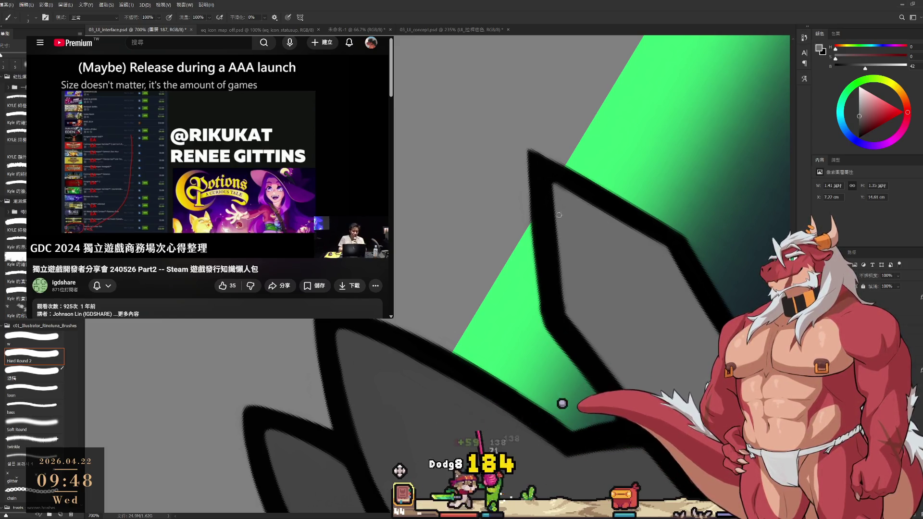
pyautogui.press('r')
pyautogui.moveTo(568, 299); pyautogui.dragTo(590, 341)
pyautogui.press('b')
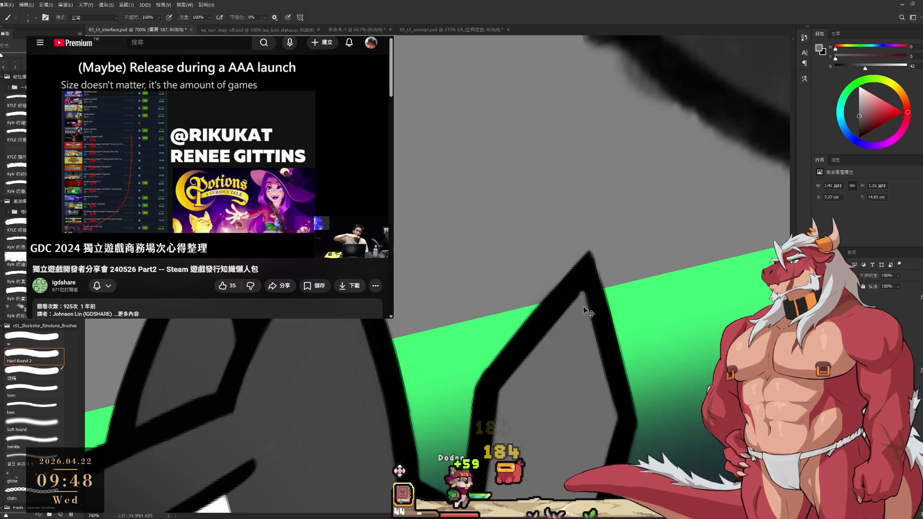
# Rotate the sword upright and paint black along the crossguard's left edge.
pyautogui.scroll(-5, 606, 333)
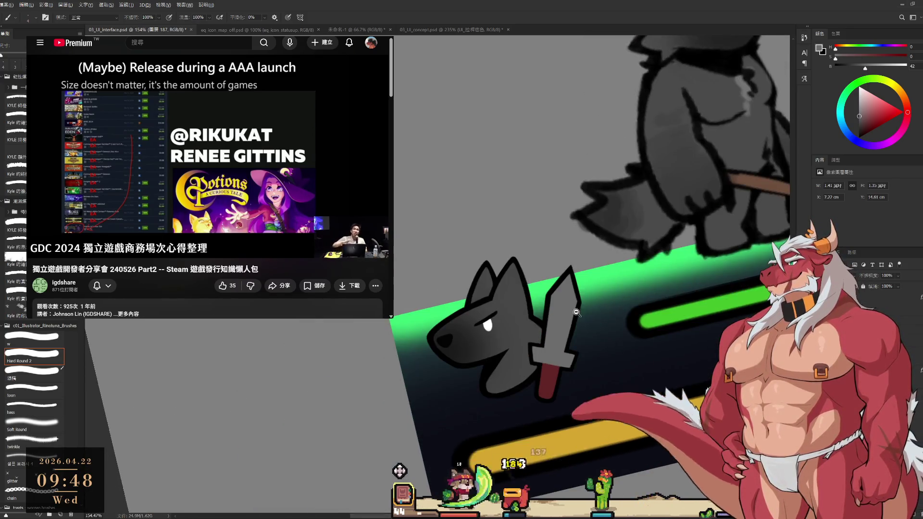
pyautogui.scroll(3, 519, 438)
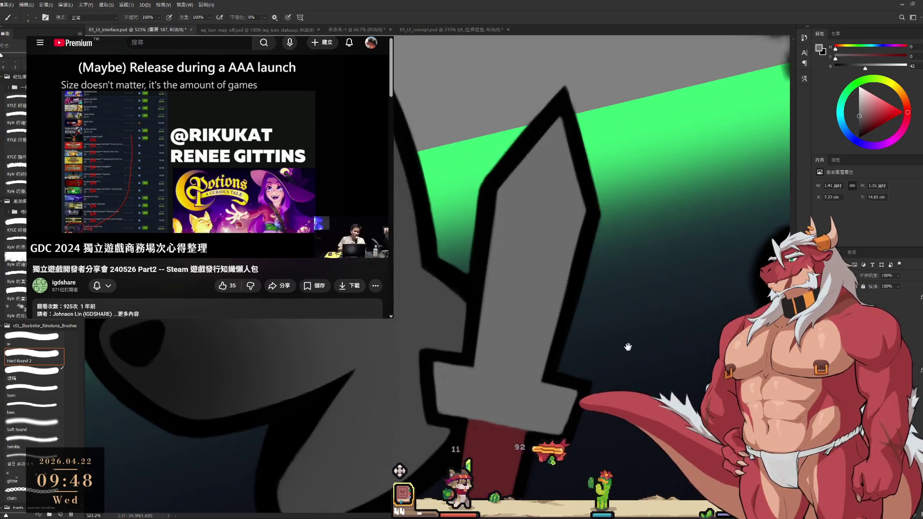
pyautogui.press('r')
pyautogui.moveTo(672, 276); pyautogui.dragTo(695, 212)
pyautogui.press('b')
pyautogui.press('d')
pyautogui.moveTo(481, 286); pyautogui.dragTo(488, 332)
# Sample the sword's dark grey and black outline colours and pan up along the blade.
pyautogui.keyDown('alt'); pyautogui.click(471, 295); pyautogui.keyUp('alt')
pyautogui.keyDown('alt'); pyautogui.click(477, 291); pyautogui.keyUp('alt')
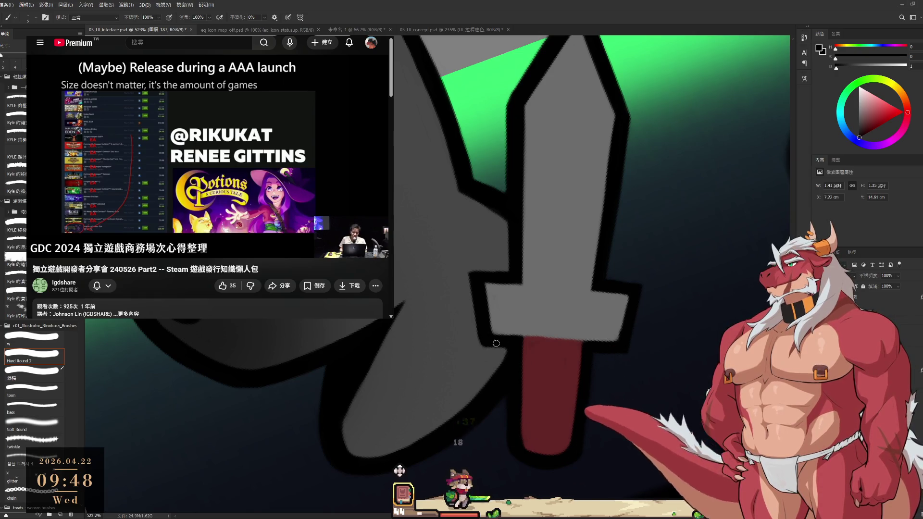
pyautogui.moveTo(507, 344); pyautogui.dragTo(530, 257)
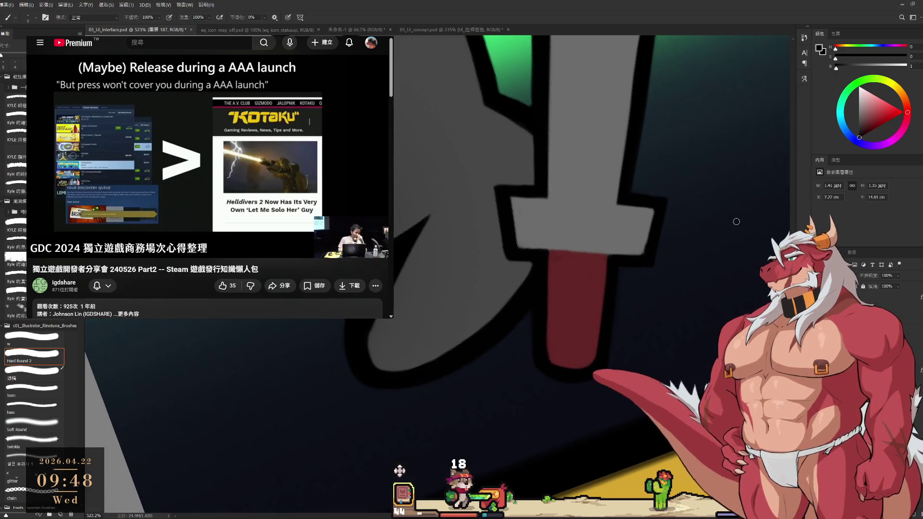
pyautogui.moveTo(453, 291); pyautogui.dragTo(438, 264)
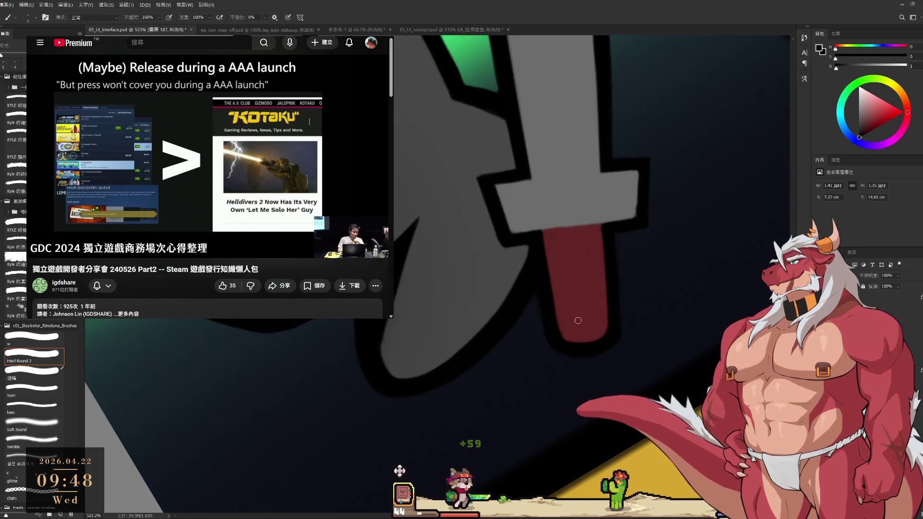
pyautogui.press('r')
pyautogui.moveTo(639, 302)
pyautogui.mouseDown()
pyautogui.moveTo(559, 434)
pyautogui.moveTo(409, 473)
pyautogui.mouseUp()
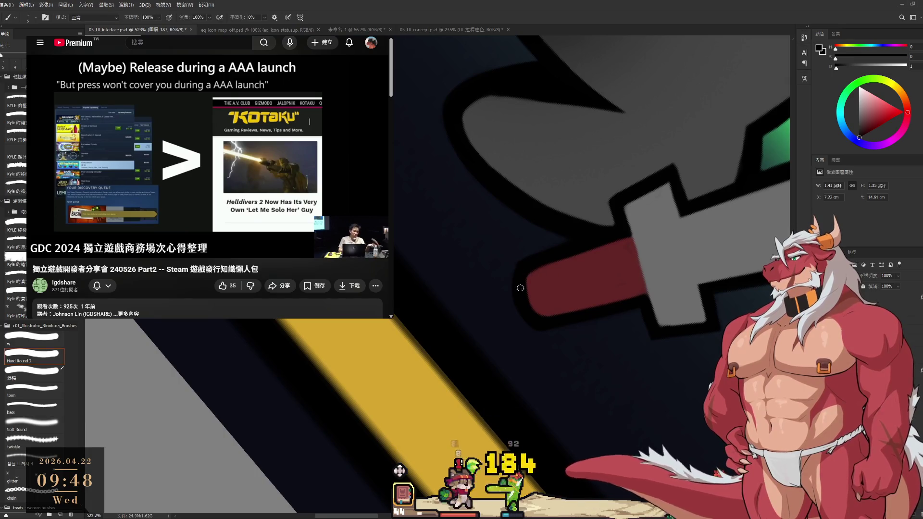
pyautogui.press('e')
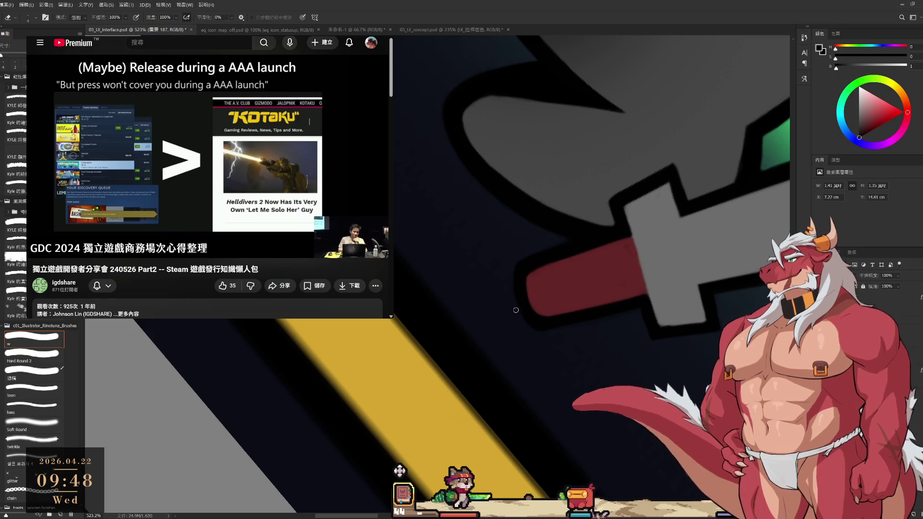
# Tilt the view to 59° and zoom in closer on the sword handle.
pyautogui.press('r')
pyautogui.moveTo(651, 294)
pyautogui.mouseDown()
pyautogui.moveTo(601, 144)
pyautogui.moveTo(597, 72)
pyautogui.moveTo(606, 269)
pyautogui.mouseUp()
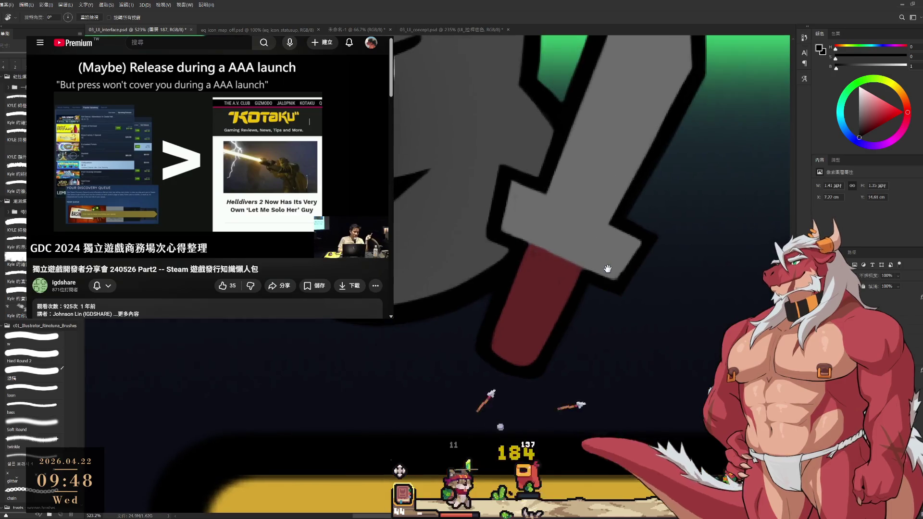
pyautogui.scroll(-5, 607, 269)
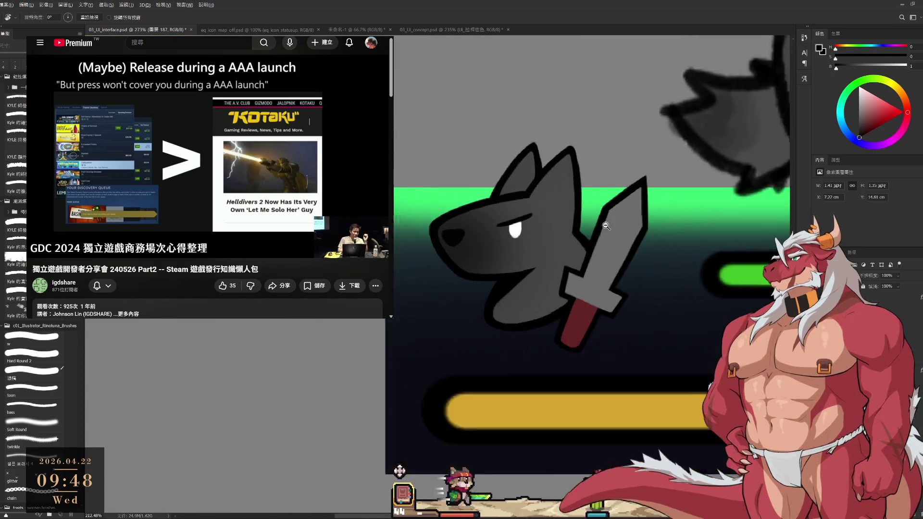
pyautogui.scroll(-2, 605, 226)
pyautogui.scroll(6, 602, 220)
pyautogui.moveTo(601, 220)
pyautogui.mouseDown()
pyautogui.moveTo(592, 334)
pyautogui.moveTo(539, 398)
pyautogui.moveTo(513, 412)
pyautogui.mouseUp()
pyautogui.keyDown('ctrl'); pyautogui.click(572, 333); pyautogui.keyUp('ctrl')
pyautogui.press('b')
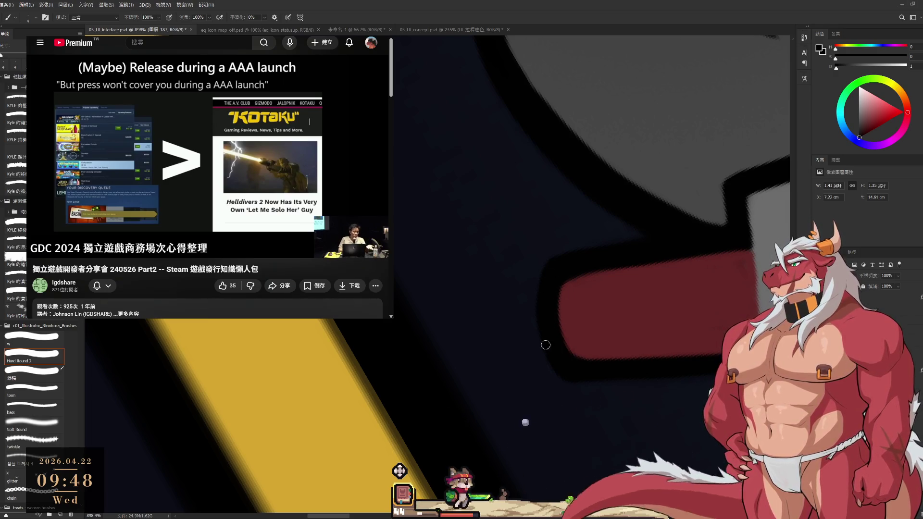
# Stand the red handle vertically and sample its dark red.
pyautogui.press('r')
pyautogui.moveTo(608, 295)
pyautogui.mouseDown()
pyautogui.moveTo(598, 216)
pyautogui.moveTo(607, 182)
pyautogui.moveTo(573, 161)
pyautogui.mouseUp()
pyautogui.scroll(-4, 574, 162)
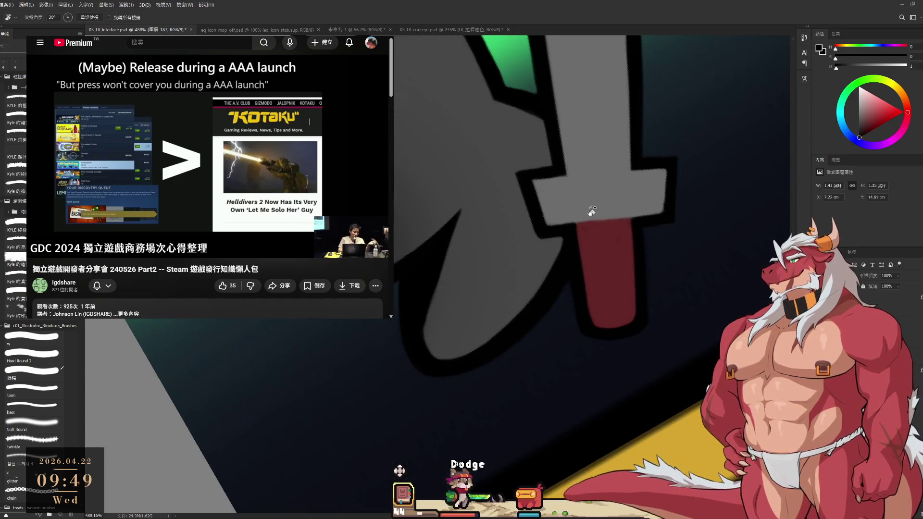
pyautogui.press('b')
pyautogui.keyDown('alt'); pyautogui.click(591, 232); pyautogui.keyUp('alt')
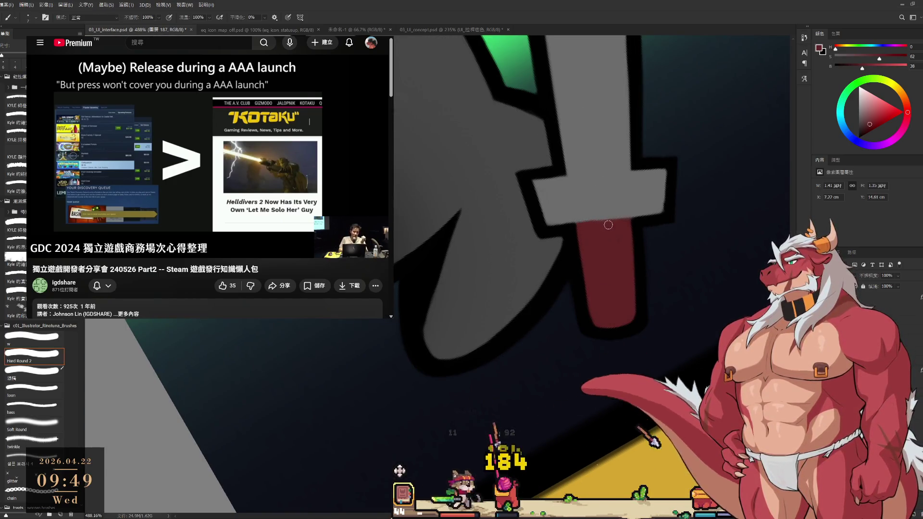
# Extend the red handle's left edge with a slightly resized brush.
pyautogui.press(']')
pyautogui.press(']')
pyautogui.press(']')
pyautogui.press('[')
pyautogui.press('[')
pyautogui.moveTo(581, 235)
pyautogui.mouseDown()
pyautogui.moveTo(591, 297)
pyautogui.moveTo(573, 385)
pyautogui.moveTo(554, 300)
pyautogui.mouseUp()
pyautogui.scroll(3, 554, 300)
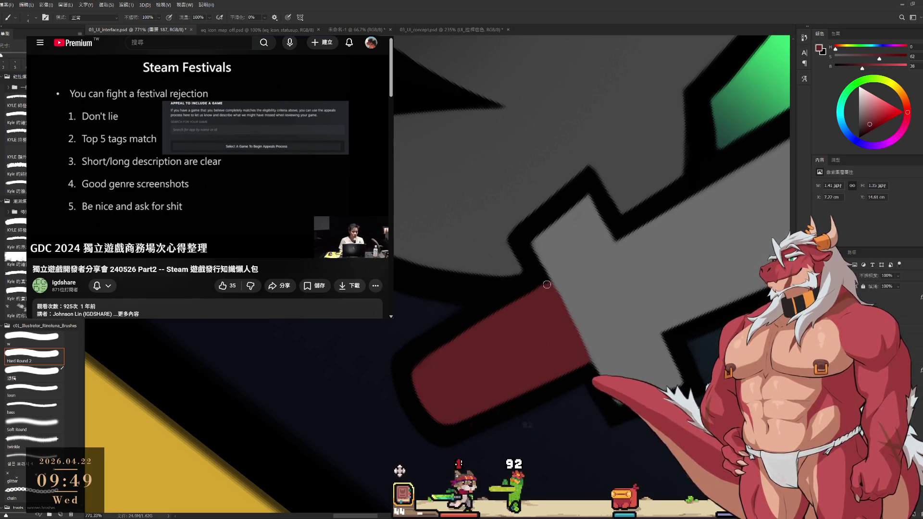
# Touch up the blade's right edge in grey and its black outline.
pyautogui.keyDown('alt'); pyautogui.click(573, 287); pyautogui.keyUp('alt')
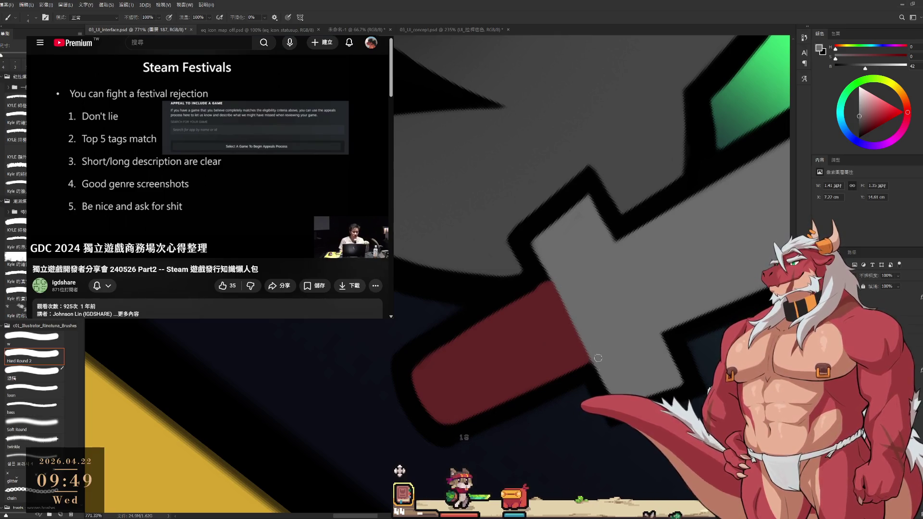
pyautogui.moveTo(662, 339)
pyautogui.mouseDown()
pyautogui.moveTo(560, 138)
pyautogui.moveTo(586, 226)
pyautogui.mouseUp()
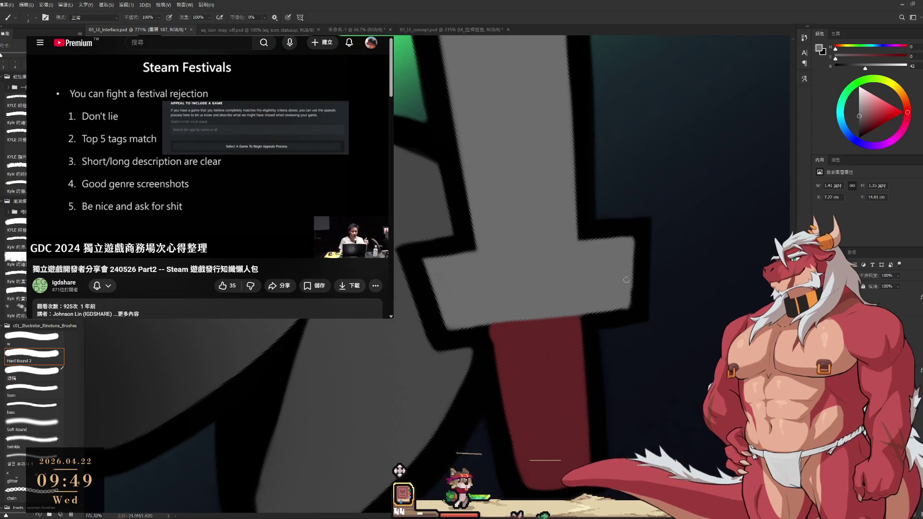
pyautogui.moveTo(628, 305)
pyautogui.mouseDown()
pyautogui.moveTo(630, 251)
pyautogui.moveTo(631, 305)
pyautogui.mouseUp()
pyautogui.keyDown('alt'); pyautogui.click(620, 316); pyautogui.keyUp('alt')
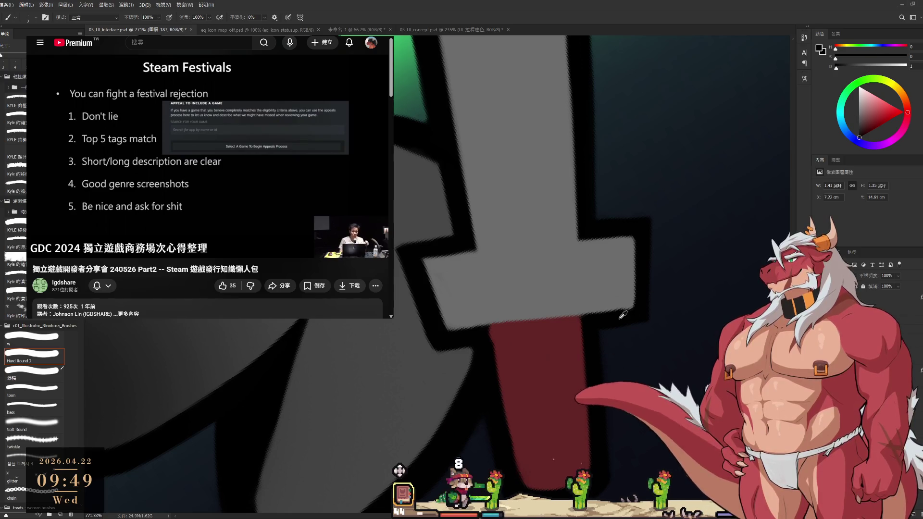
pyautogui.keyDown('alt'); pyautogui.click(602, 307); pyautogui.keyUp('alt')
pyautogui.moveTo(620, 303); pyautogui.dragTo(629, 303)
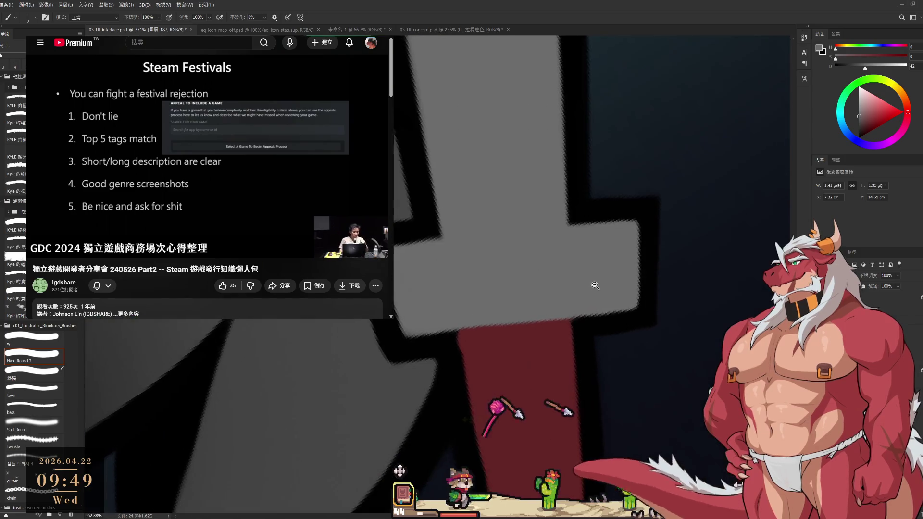
pyautogui.keyDown('alt'); pyautogui.click(636, 204); pyautogui.keyUp('alt')
pyautogui.moveTo(637, 220); pyautogui.dragTo(639, 304)
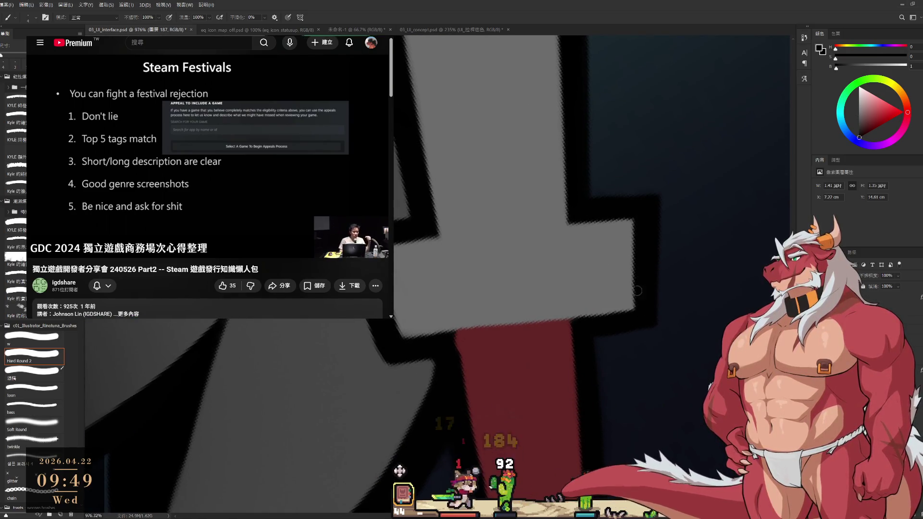
# Clean the blade edge by alternating between eraser and brush.
pyautogui.scroll(-3, 643, 266)
pyautogui.press('e')
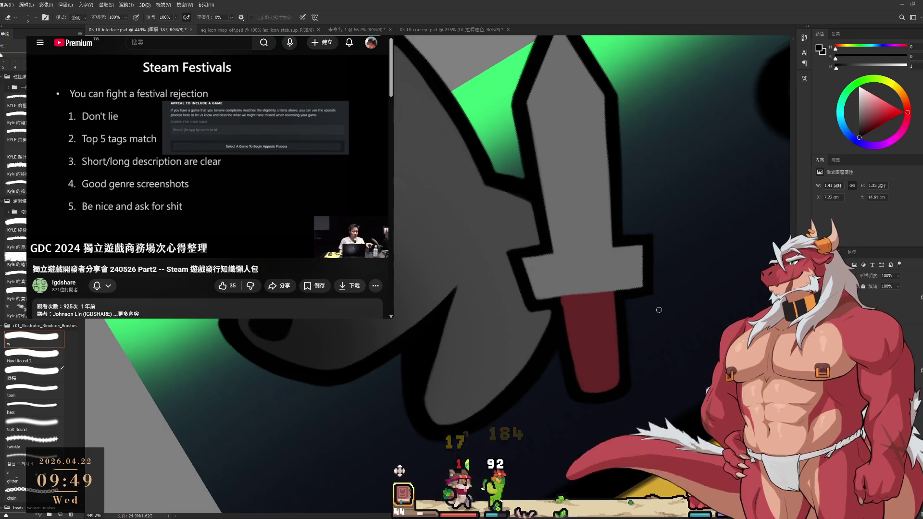
pyautogui.scroll(3, 658, 315)
pyautogui.press('b')
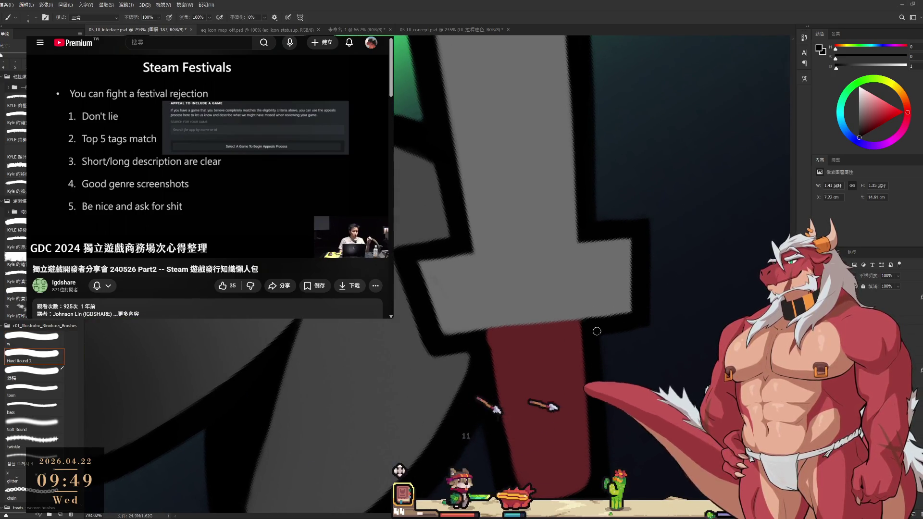
pyautogui.press('e')
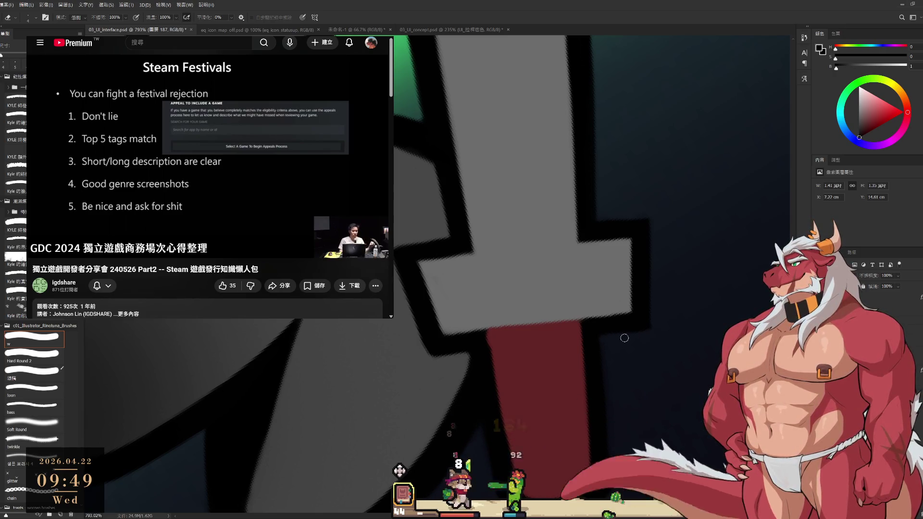
pyautogui.press('b')
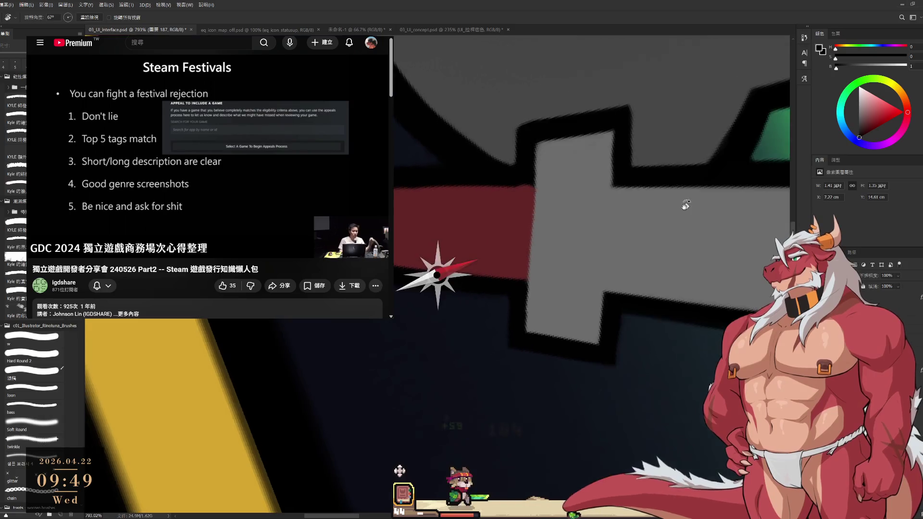
pyautogui.press('e')
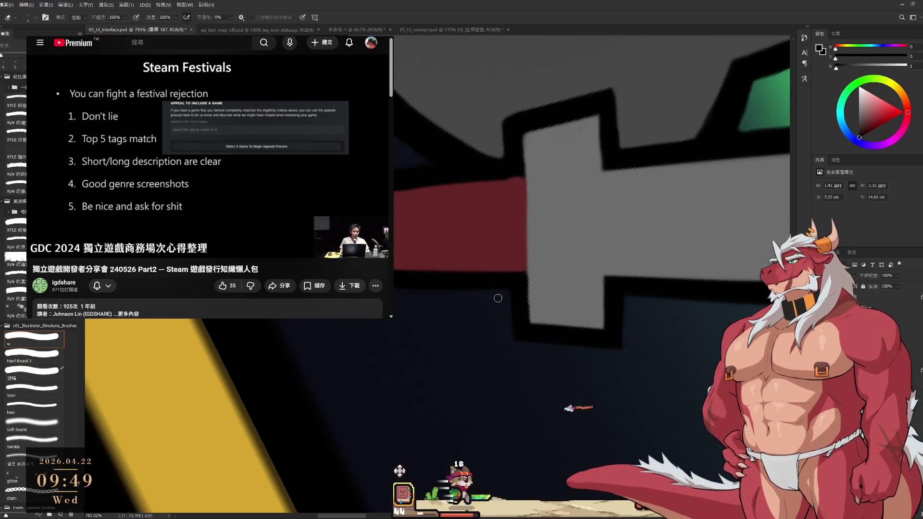
pyautogui.press('b')
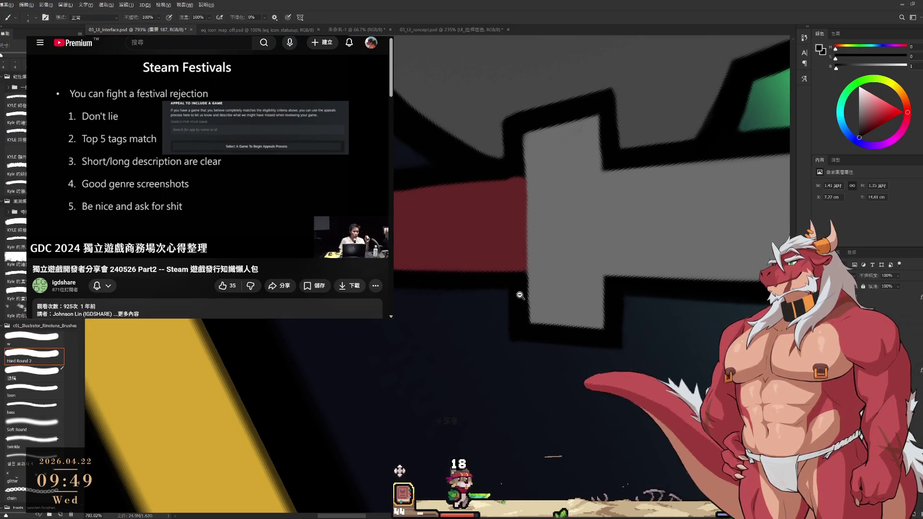
pyautogui.scroll(-2, 520, 295)
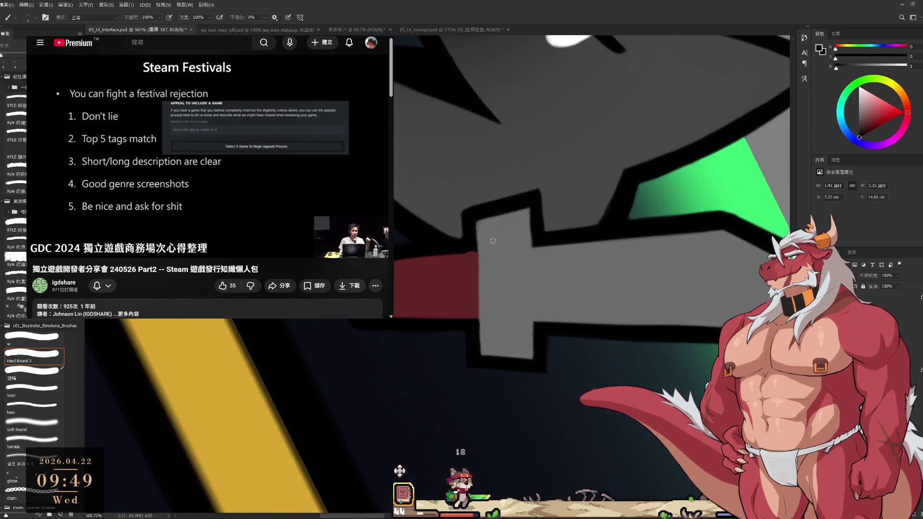
# Tilt the canvas along the sword, sample the grip's dark red, and zoom out.
pyautogui.press('r')
pyautogui.moveTo(547, 239)
pyautogui.mouseDown()
pyautogui.moveTo(546, 165)
pyautogui.moveTo(579, 250)
pyautogui.mouseUp()
pyautogui.press('b')
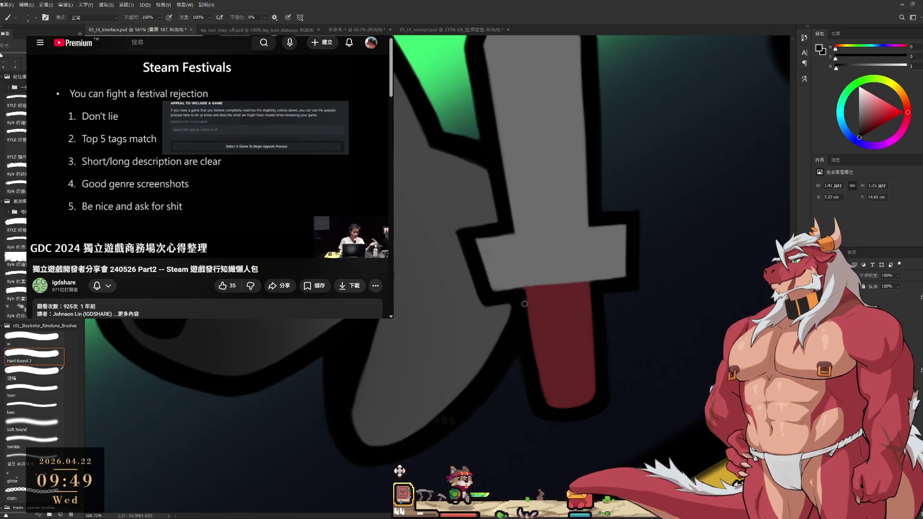
pyautogui.keyDown('alt'); pyautogui.click(529, 308); pyautogui.keyUp('alt')
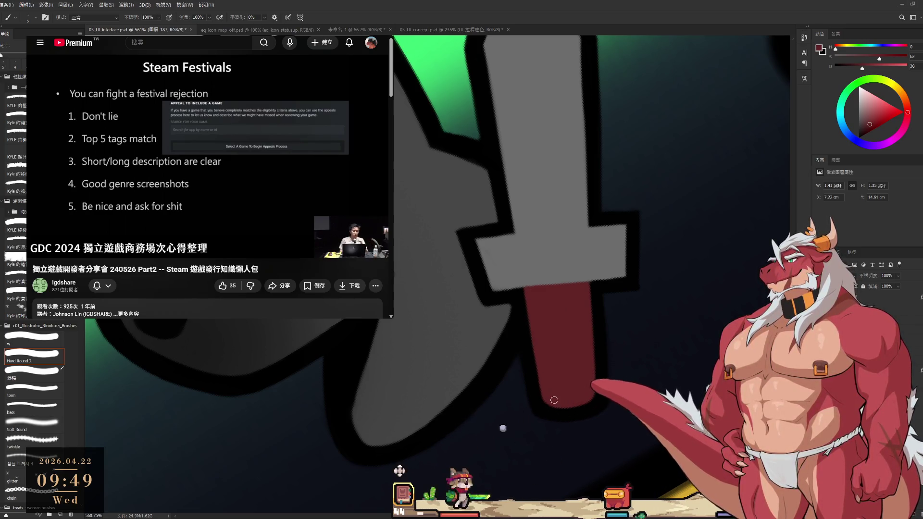
pyautogui.scroll(-5, 557, 398)
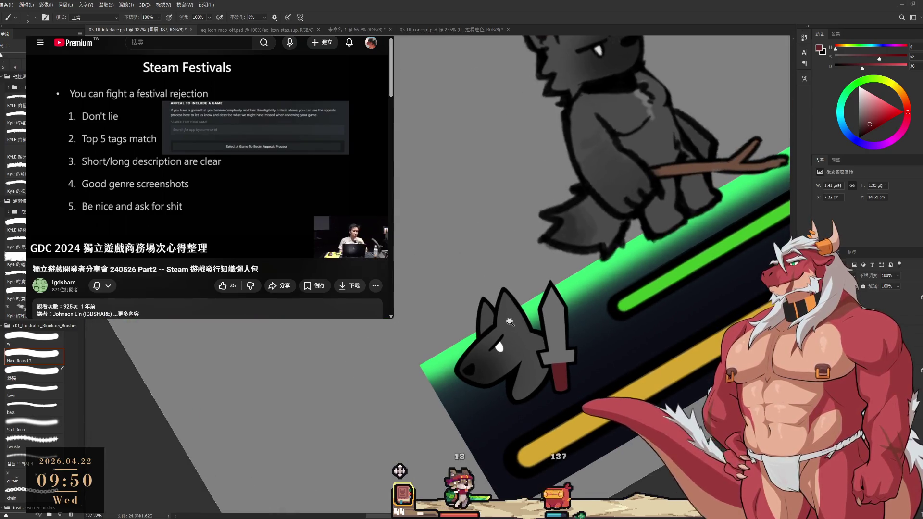
# Select the wolf artwork's layer and add a thick white stroke around wolf and sword.
pyautogui.scroll(3, 512, 369)
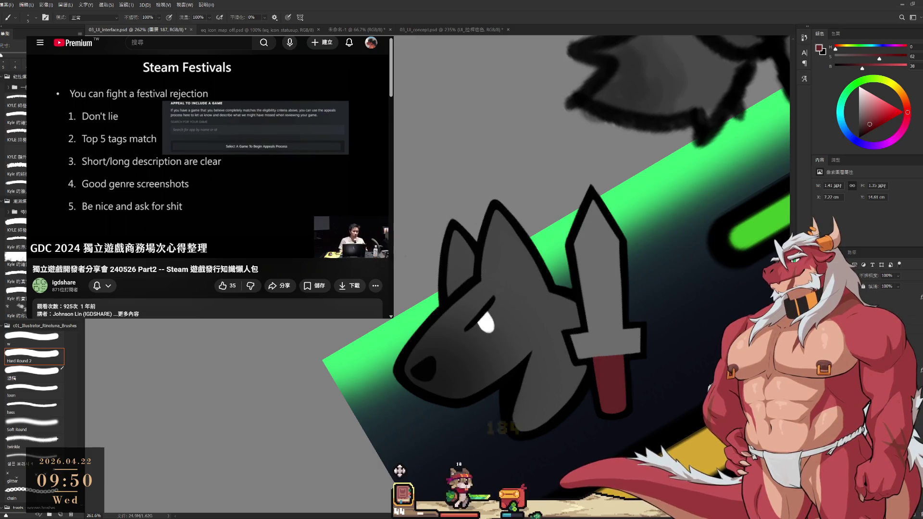
pyautogui.hotkey('alt', '[')
pyautogui.hotkey('alt', '[')
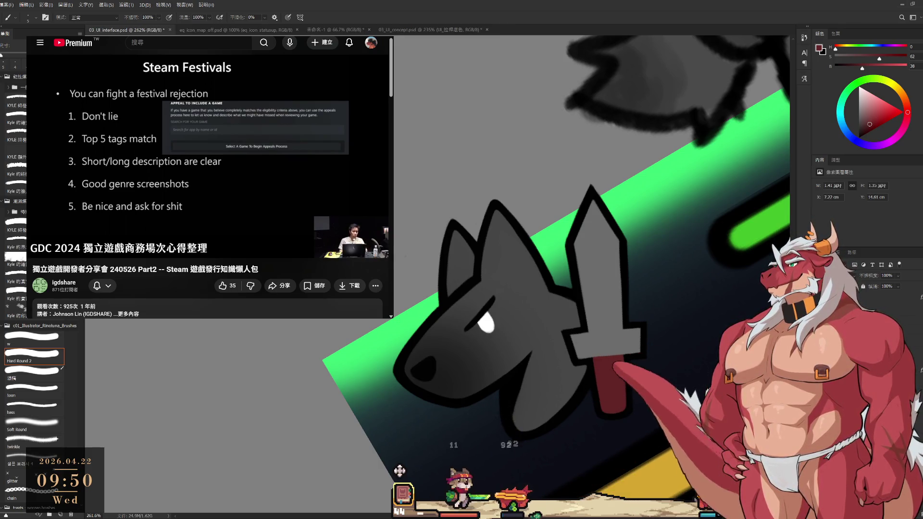
pyautogui.hotkey('ctrl', 'z')
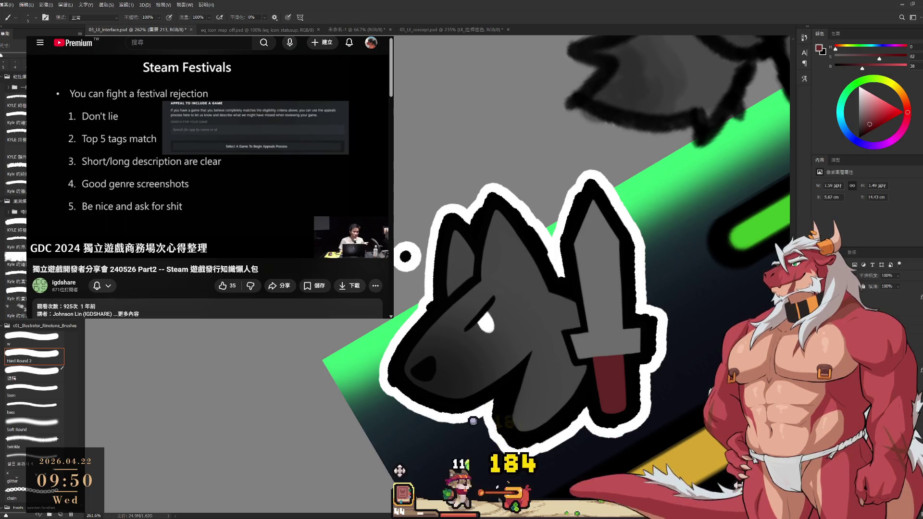
pyautogui.scroll(2, 516, 276)
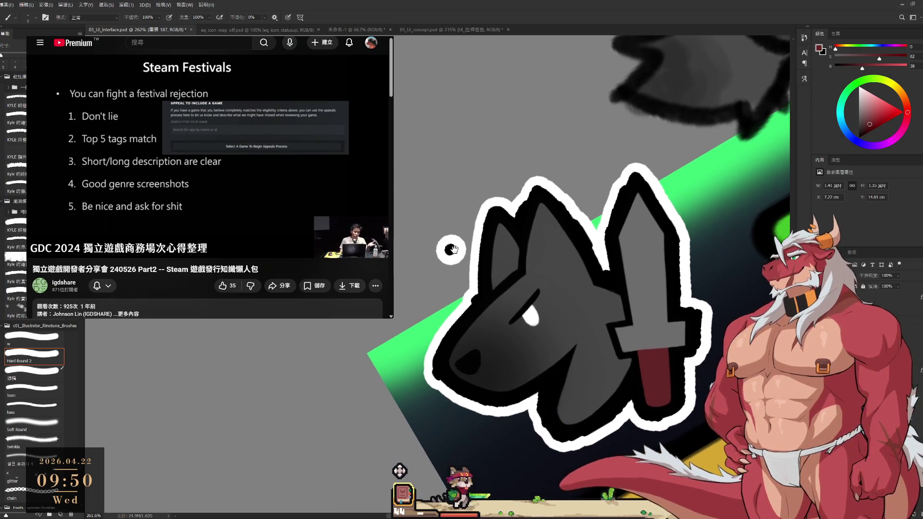
# Set up a larger hard round eraser and rotate the view around the ears.
pyautogui.press('e')
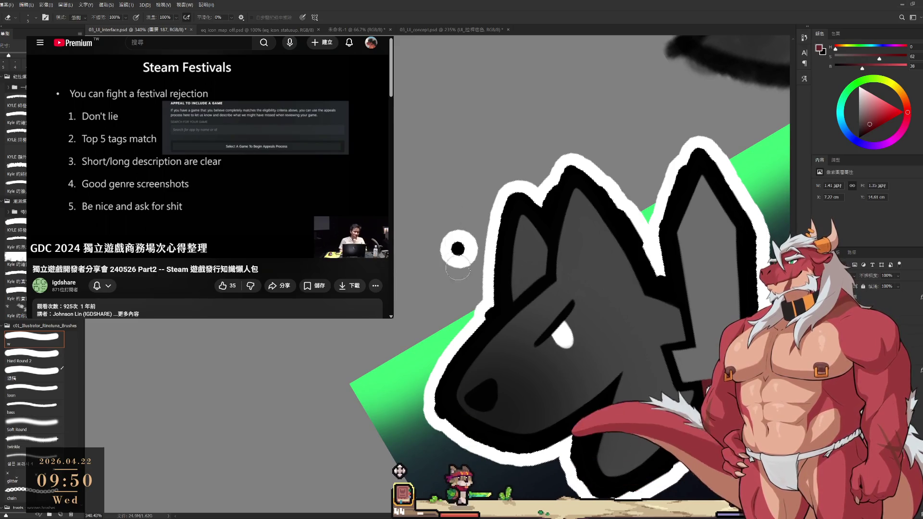
pyautogui.press(']')
pyautogui.press(']')
pyautogui.press(']')
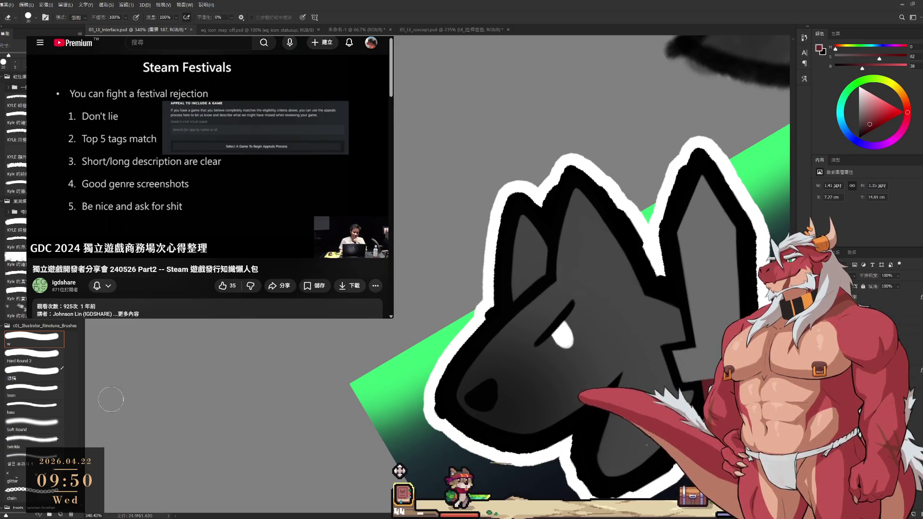
pyautogui.click(30, 360)
pyautogui.scroll(5, 595, 150)
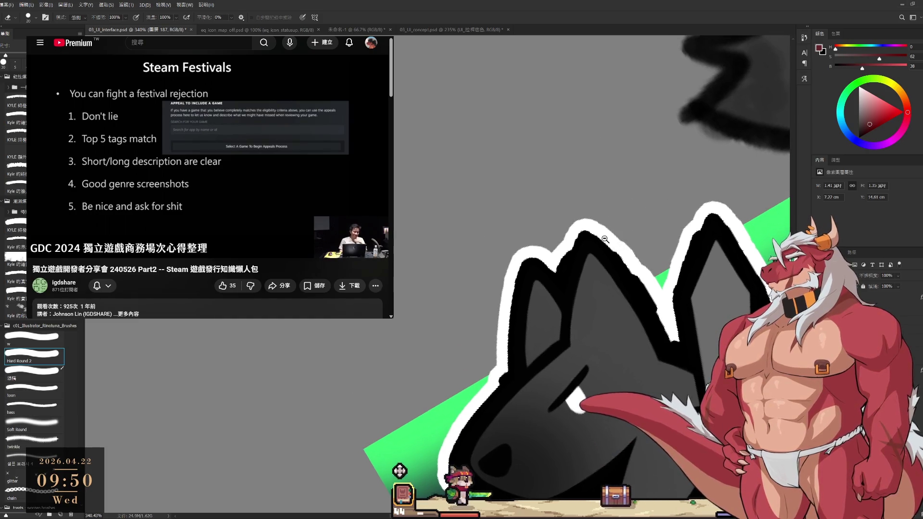
pyautogui.press('r')
pyautogui.moveTo(624, 413); pyautogui.dragTo(639, 406)
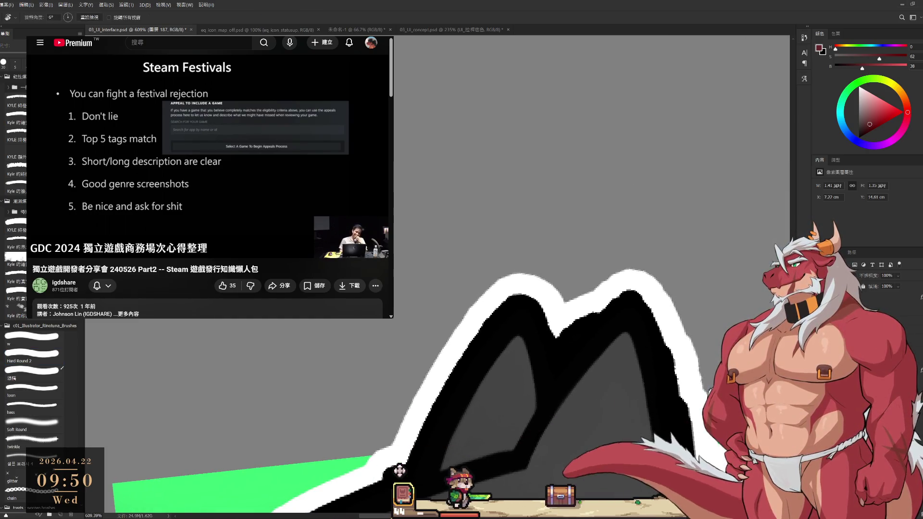
# Compare the artwork with and without the outline, then erase white outline beside the ear.
pyautogui.hotkey('ctrl', ',')
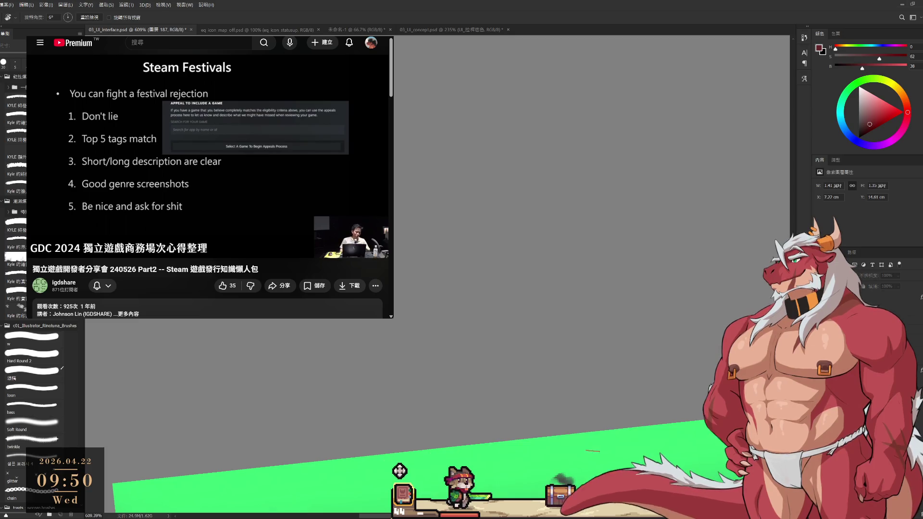
pyautogui.hotkey('ctrl', ',')
pyautogui.hotkey('ctrl', ',')
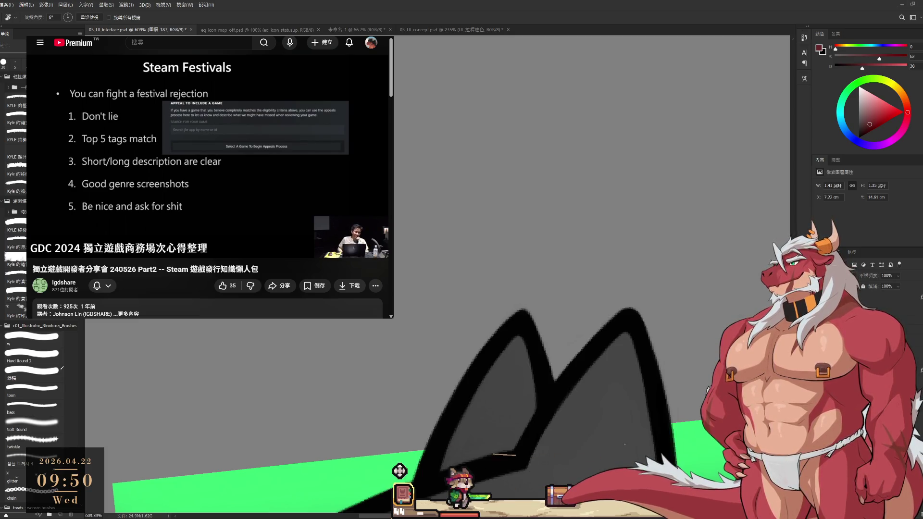
pyautogui.hotkey('ctrl', ',')
pyautogui.press('e')
pyautogui.press('[')
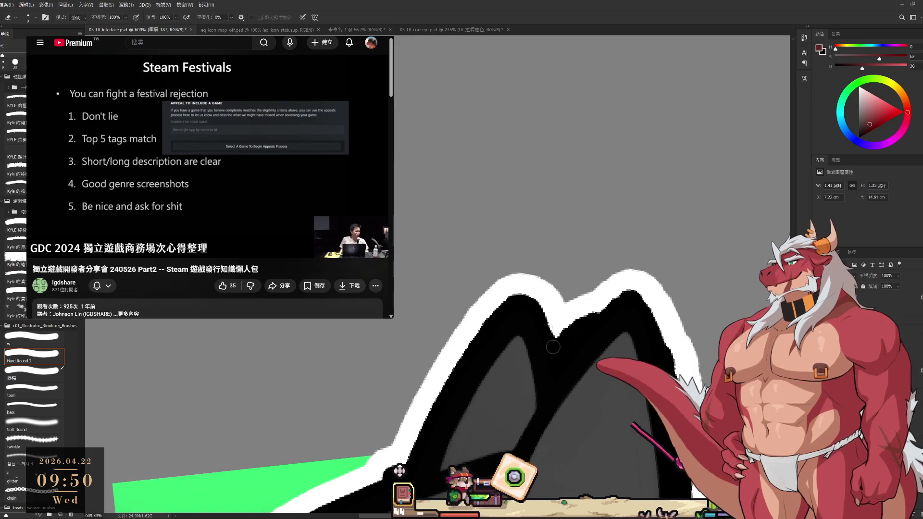
pyautogui.scroll(-4, 617, 303)
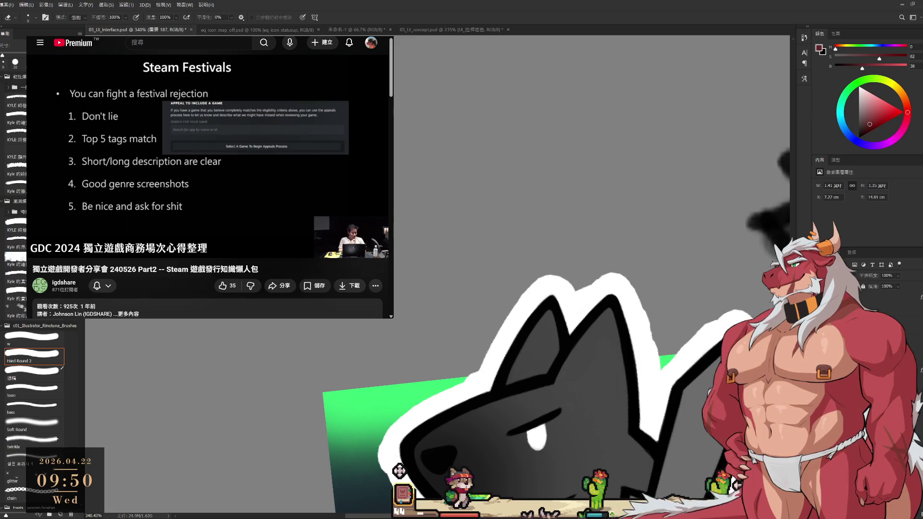
pyautogui.scroll(-1, 628, 286)
pyautogui.scroll(1, 613, 185)
pyautogui.scroll(4, 612, 180)
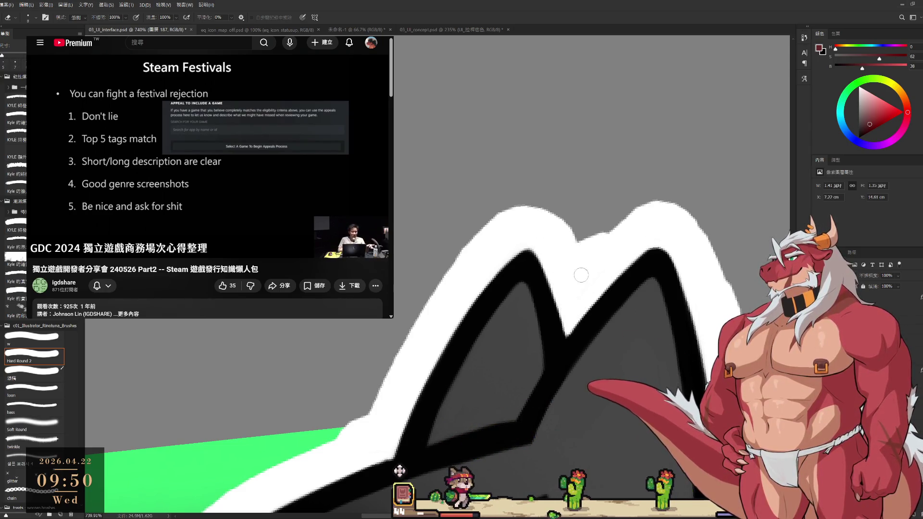
pyautogui.moveTo(582, 242); pyautogui.dragTo(603, 252)
# Undo an accidental erase on the dark outline and rotate the view to line up the sword.
pyautogui.scroll(-4, 664, 212)
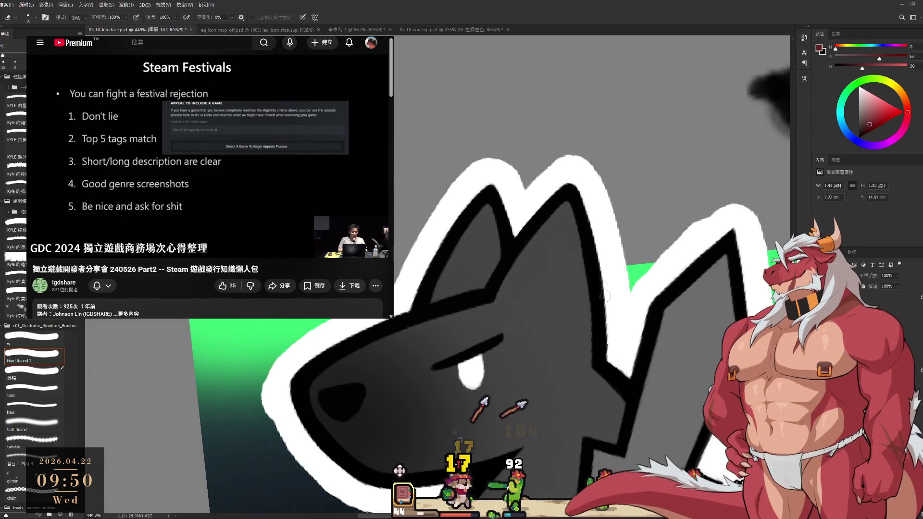
pyautogui.press(']')
pyautogui.press(']')
pyautogui.hscroll(3, 581, 288)
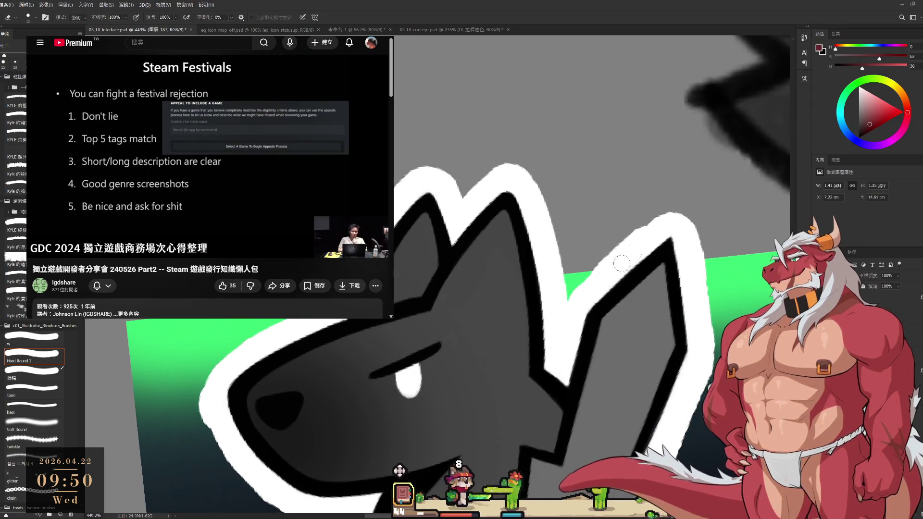
pyautogui.click(541, 329)
pyautogui.hotkey('ctrl', 'z')
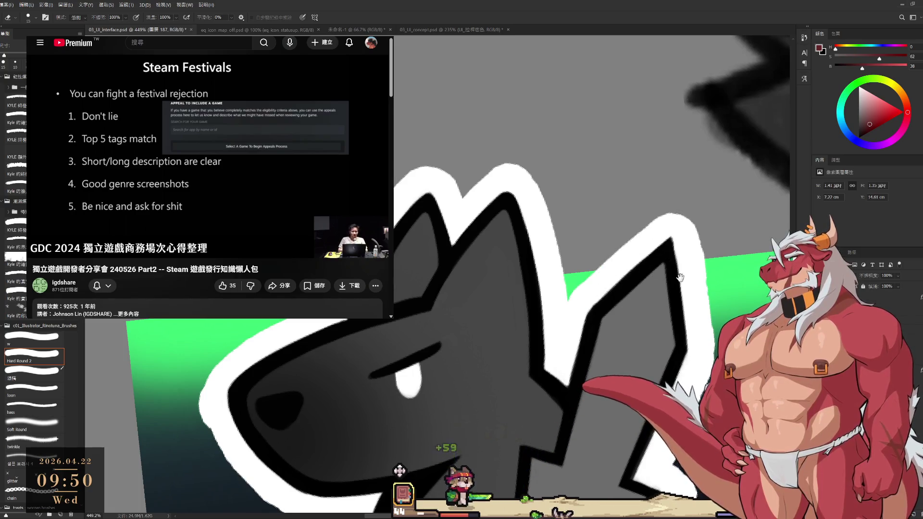
pyautogui.moveTo(676, 274); pyautogui.dragTo(620, 236)
pyautogui.press(']')
pyautogui.press('r')
pyautogui.moveTo(645, 340)
pyautogui.mouseDown()
pyautogui.moveTo(623, 234)
pyautogui.moveTo(637, 180)
pyautogui.mouseUp()
# Set the colour to black and clean the sword lineart with brush and smaller eraser.
pyautogui.press('b')
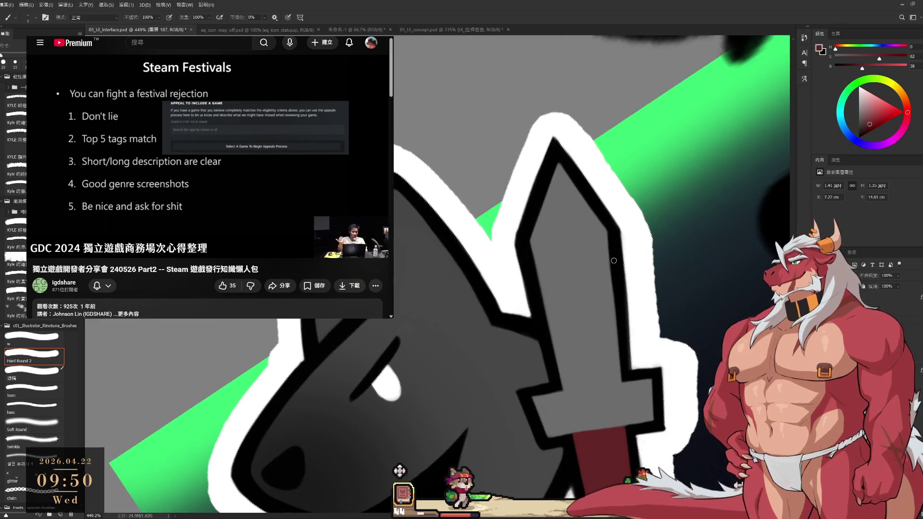
pyautogui.keyDown('alt'); pyautogui.click(616, 294); pyautogui.keyUp('alt')
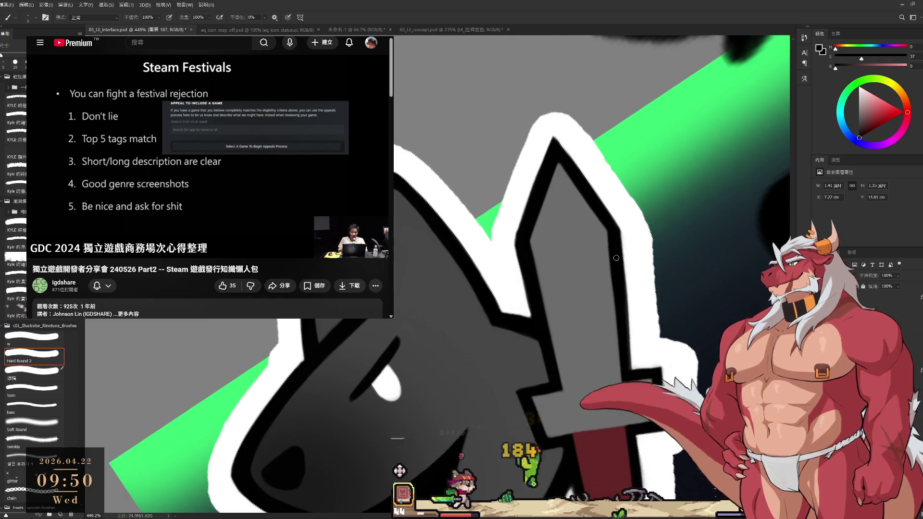
pyautogui.press('e')
pyautogui.press('[')
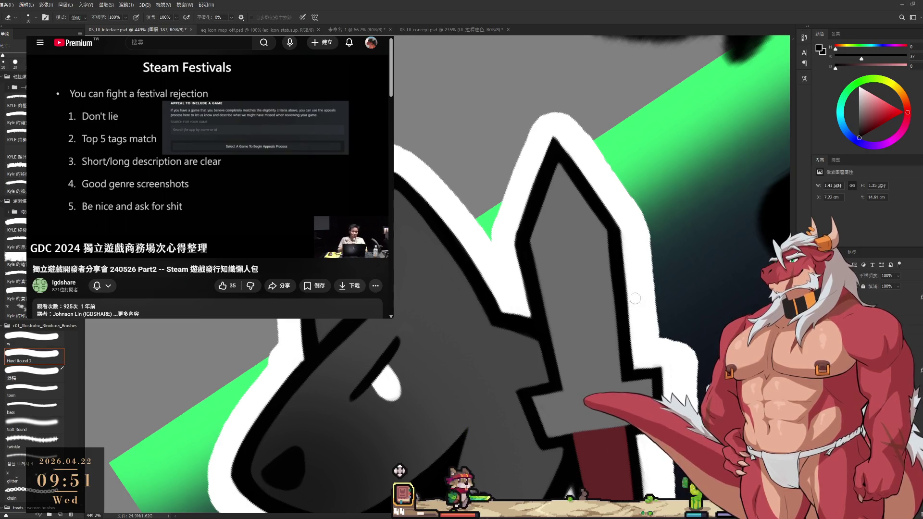
pyautogui.press('b')
pyautogui.press('e')
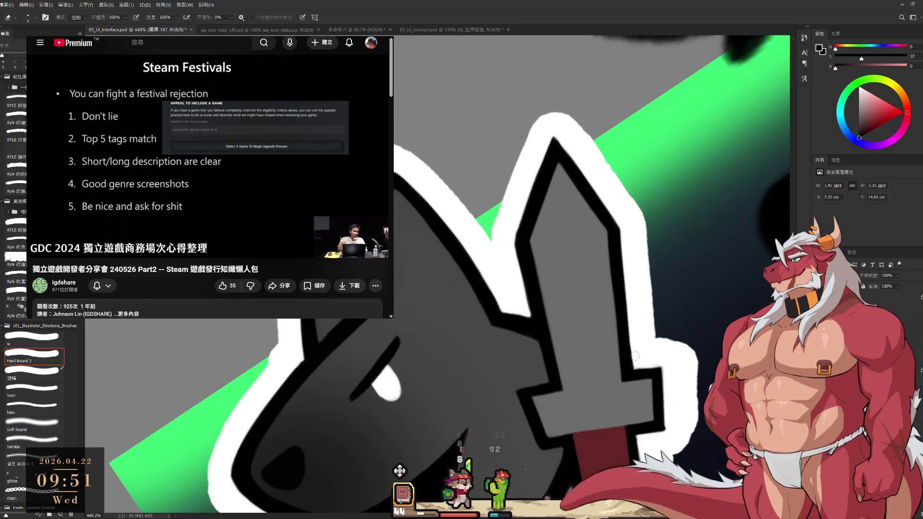
pyautogui.press('b')
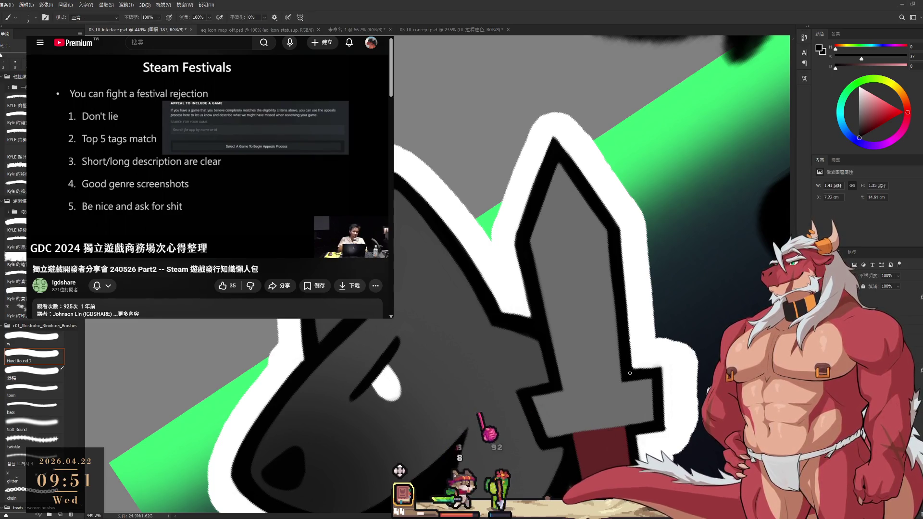
# Work up and down the sword blade, alternating brush and eraser.
pyautogui.moveTo(646, 378); pyautogui.dragTo(627, 294)
pyautogui.press('e')
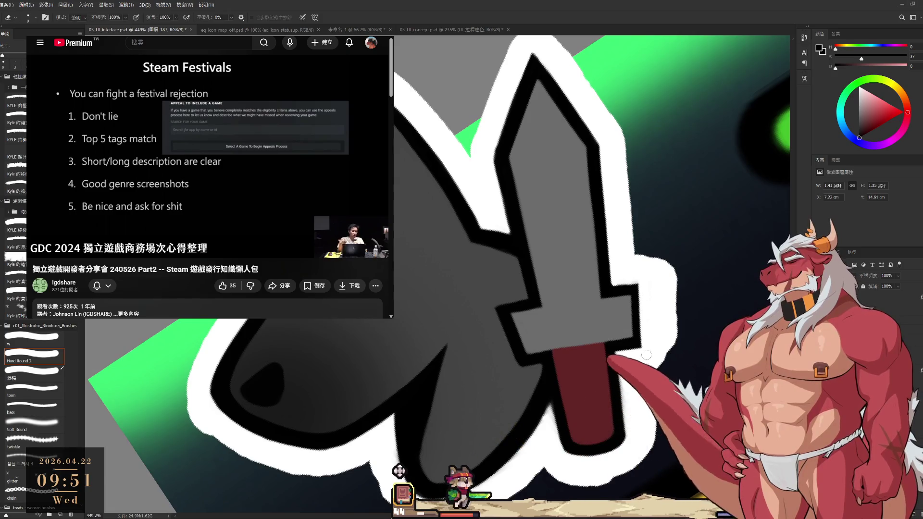
pyautogui.press('b')
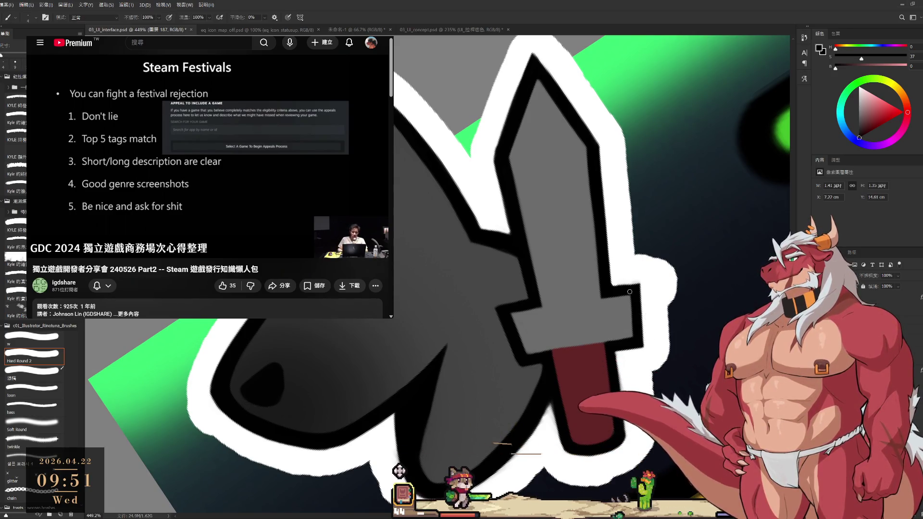
pyautogui.moveTo(636, 315); pyautogui.dragTo(635, 263)
pyautogui.press('e')
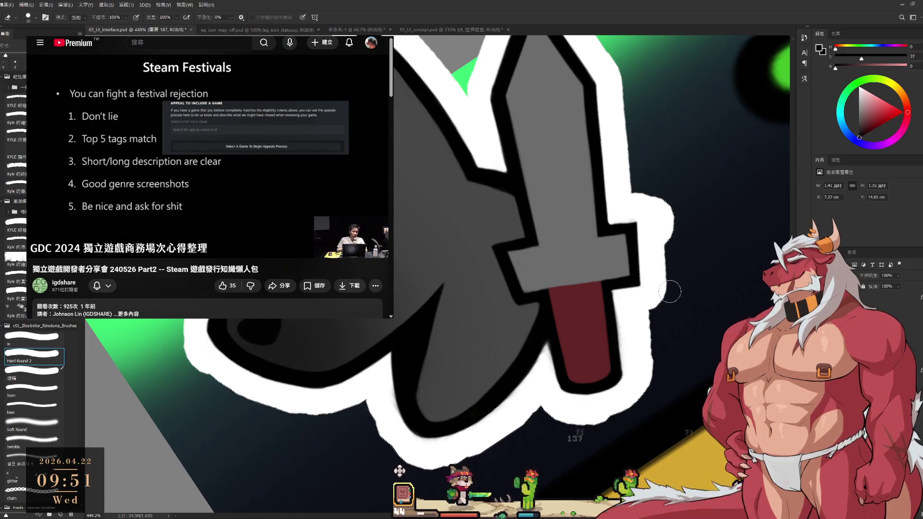
pyautogui.moveTo(625, 197); pyautogui.dragTo(596, 288)
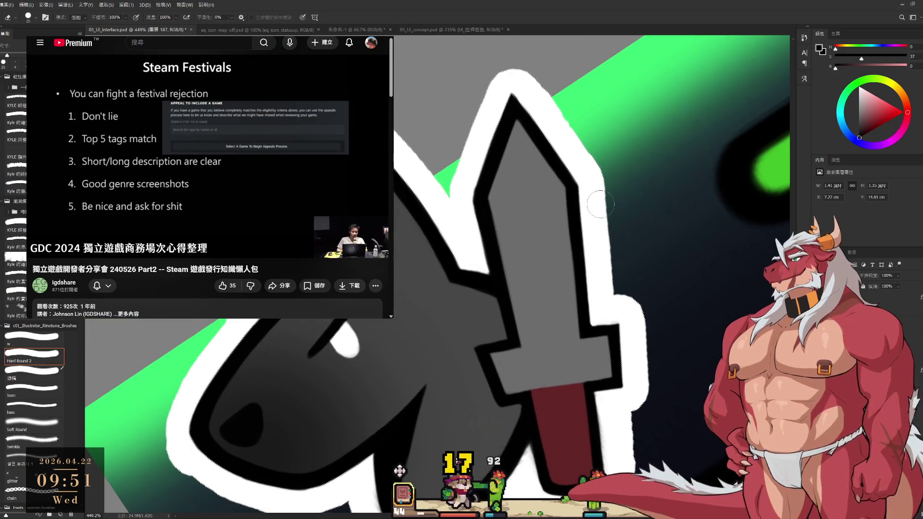
pyautogui.press('b')
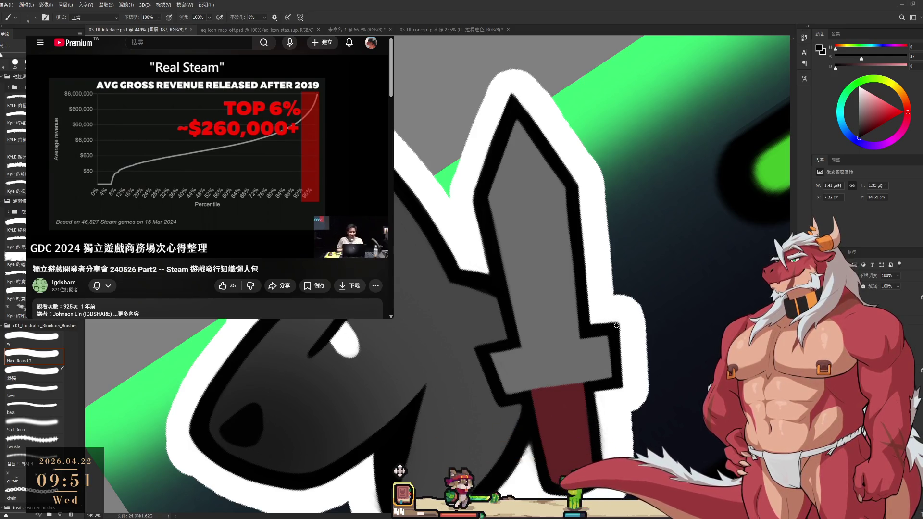
# Paint a dark outline along the handle's right edge and sample its dark red.
pyautogui.scroll(-2, 619, 371)
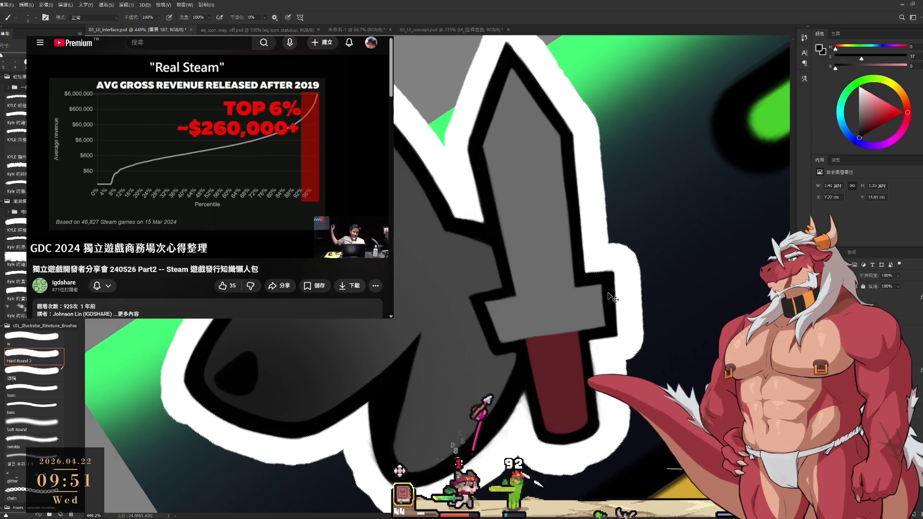
pyautogui.moveTo(609, 339); pyautogui.dragTo(614, 301)
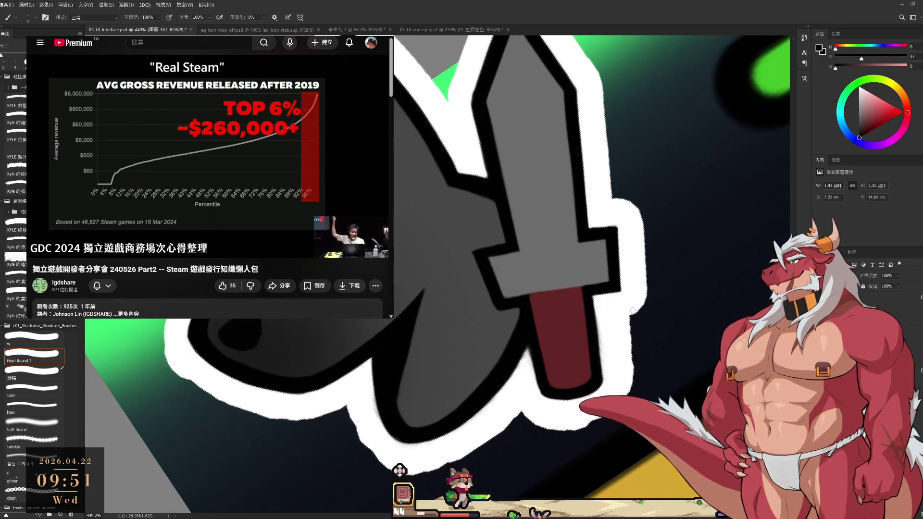
pyautogui.press('e')
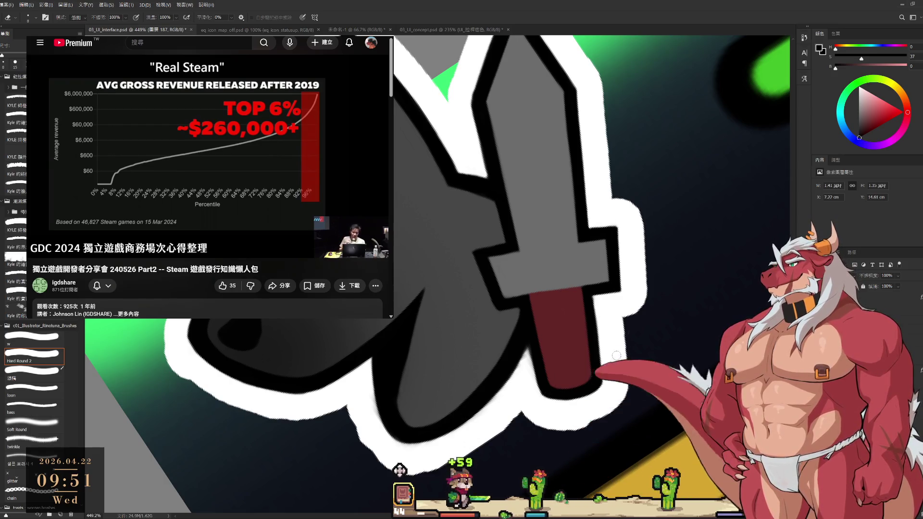
pyautogui.moveTo(628, 309); pyautogui.dragTo(659, 315)
pyautogui.press('b')
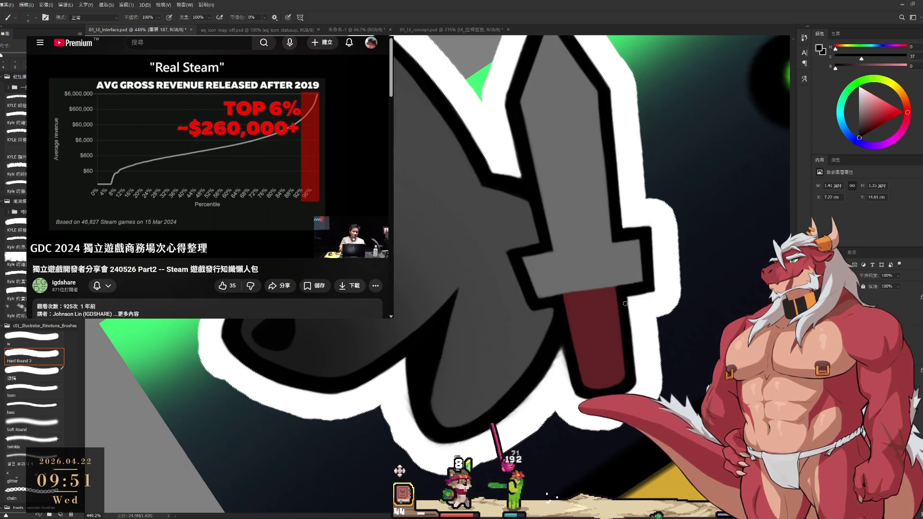
pyautogui.moveTo(625, 291)
pyautogui.mouseDown()
pyautogui.moveTo(633, 370)
pyautogui.moveTo(600, 232)
pyautogui.mouseUp()
pyautogui.keyDown('alt'); pyautogui.click(606, 332); pyautogui.keyUp('alt')
pyautogui.press('XF86AudioPlay')
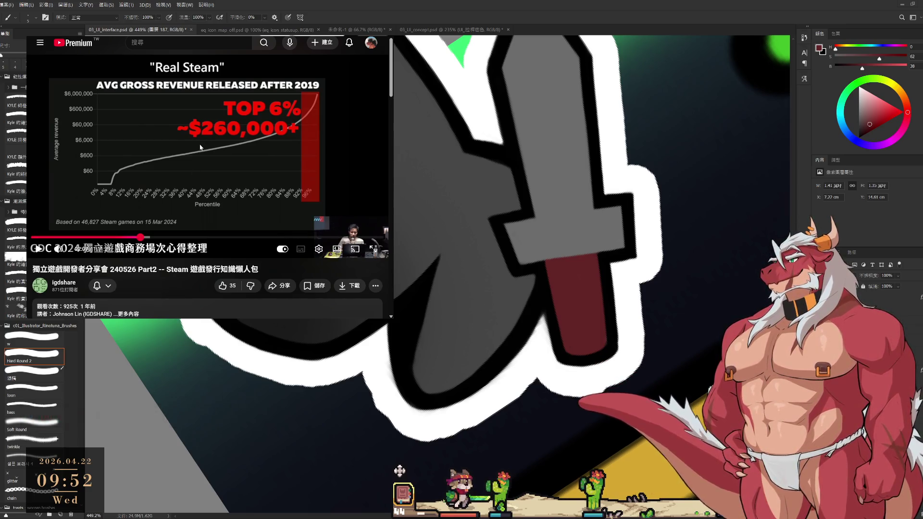
# Tilt the view to about 38° and erase a stray edge of the white outline with a larger eraser.
pyautogui.click(144, 226)
pyautogui.press('r')
pyautogui.moveTo(540, 237)
pyautogui.mouseDown()
pyautogui.moveTo(546, 284)
pyautogui.moveTo(538, 319)
pyautogui.moveTo(509, 337)
pyautogui.mouseUp()
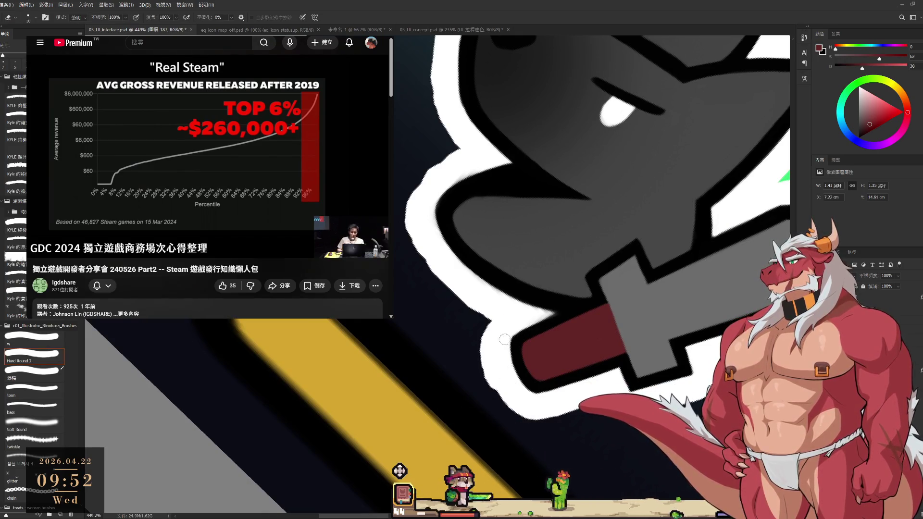
pyautogui.press(']')
pyautogui.press(']')
pyautogui.press(']')
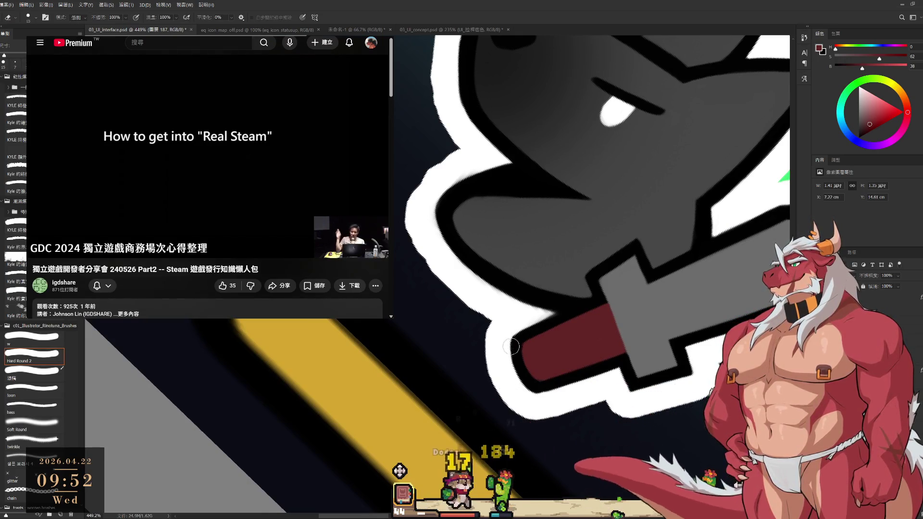
pyautogui.press('r')
pyautogui.moveTo(511, 347)
pyautogui.mouseDown()
pyautogui.moveTo(437, 251)
pyautogui.moveTo(449, 67)
pyautogui.moveTo(572, 165)
pyautogui.moveTo(598, 238)
pyautogui.moveTo(589, 287)
pyautogui.moveTo(567, 235)
pyautogui.mouseUp()
pyautogui.press('e')
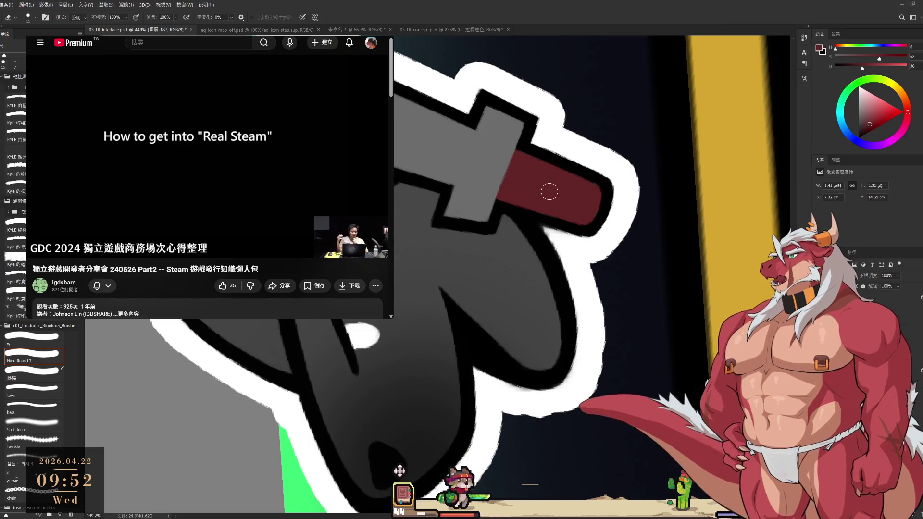
pyautogui.moveTo(589, 342)
pyautogui.mouseDown()
pyautogui.moveTo(600, 308)
pyautogui.moveTo(600, 368)
pyautogui.mouseUp()
# Turn the view so the sword points down and sample black from the sword's outline.
pyautogui.moveTo(577, 276)
pyautogui.mouseDown()
pyautogui.moveTo(438, 263)
pyautogui.moveTo(551, 305)
pyautogui.mouseUp()
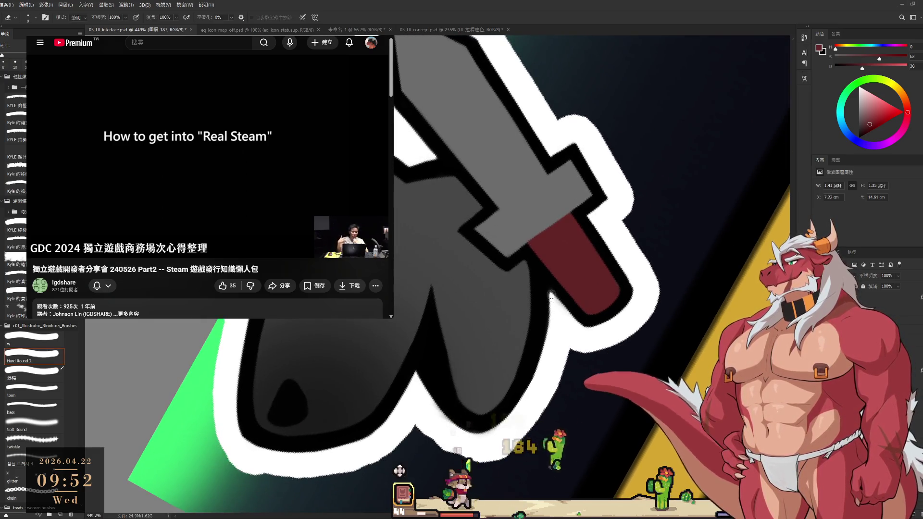
pyautogui.press('r')
pyautogui.moveTo(572, 286); pyautogui.dragTo(527, 345)
pyautogui.press('e')
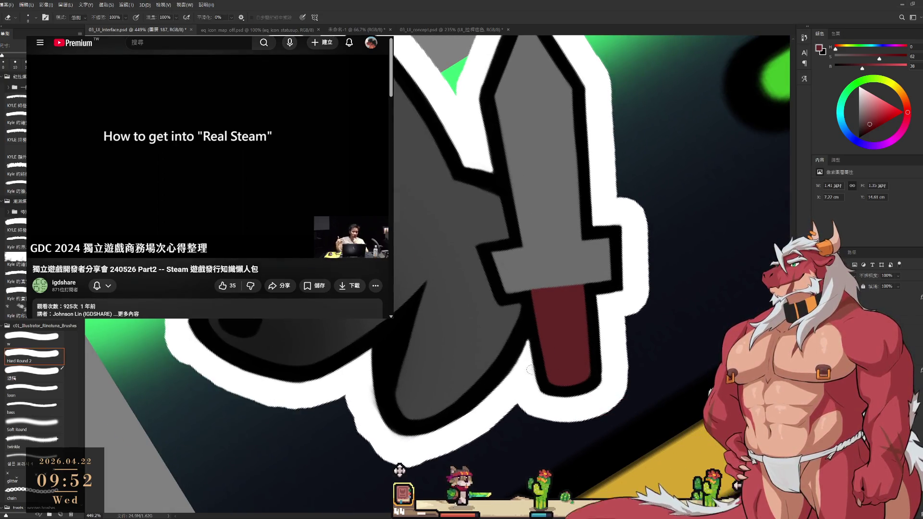
pyautogui.press('b')
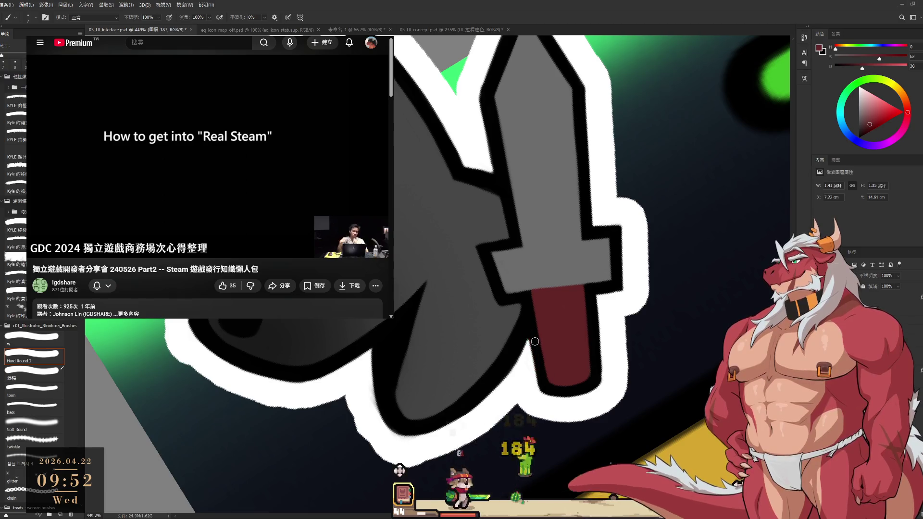
pyautogui.keyDown('alt'); pyautogui.click(531, 334); pyautogui.keyUp('alt')
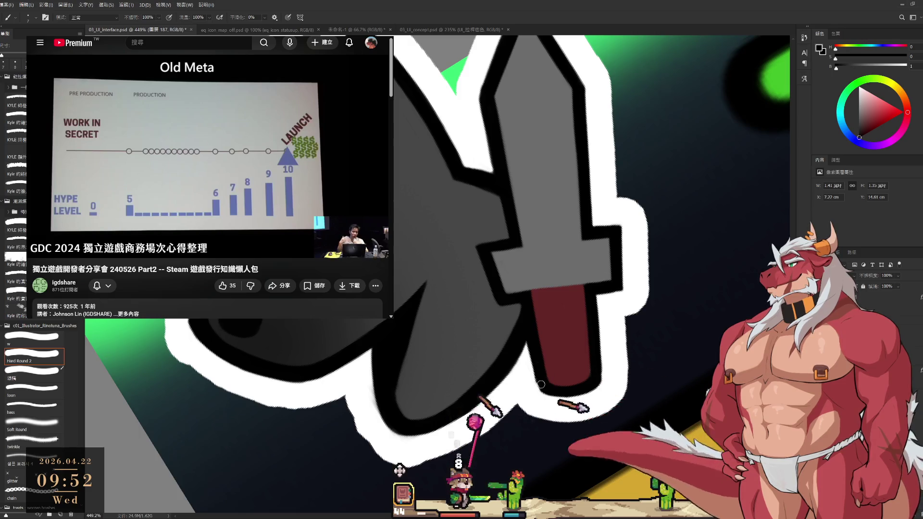
# Rotate the view to 114° and darken the black outline edge with sampled pure black.
pyautogui.press('r')
pyautogui.moveTo(527, 338)
pyautogui.mouseDown()
pyautogui.moveTo(605, 195)
pyautogui.moveTo(493, 133)
pyautogui.mouseUp()
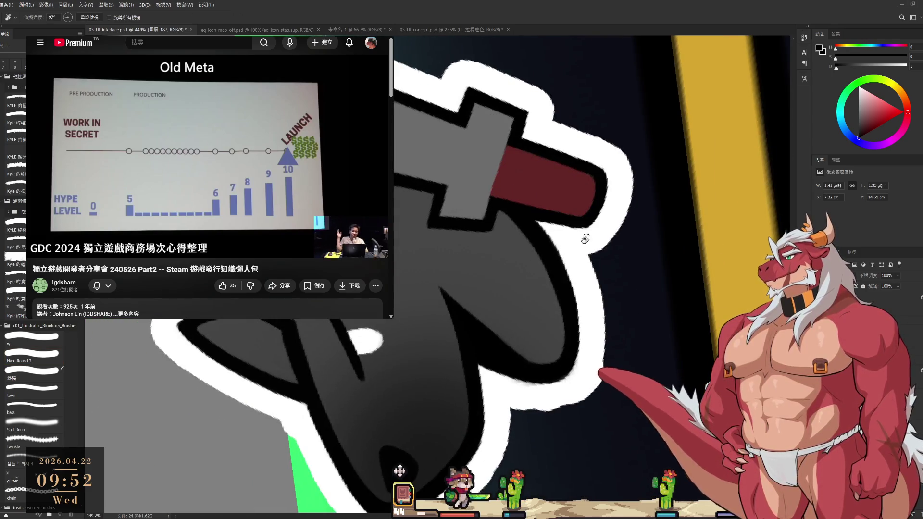
pyautogui.moveTo(585, 239)
pyautogui.mouseDown()
pyautogui.moveTo(657, 315)
pyautogui.moveTo(607, 380)
pyautogui.moveTo(462, 336)
pyautogui.moveTo(471, 372)
pyautogui.mouseUp()
pyautogui.press('e')
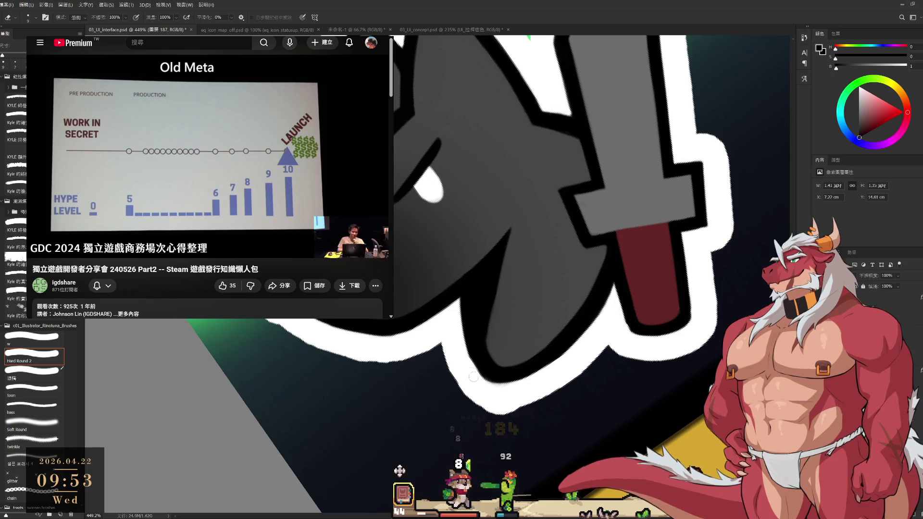
pyautogui.press('b')
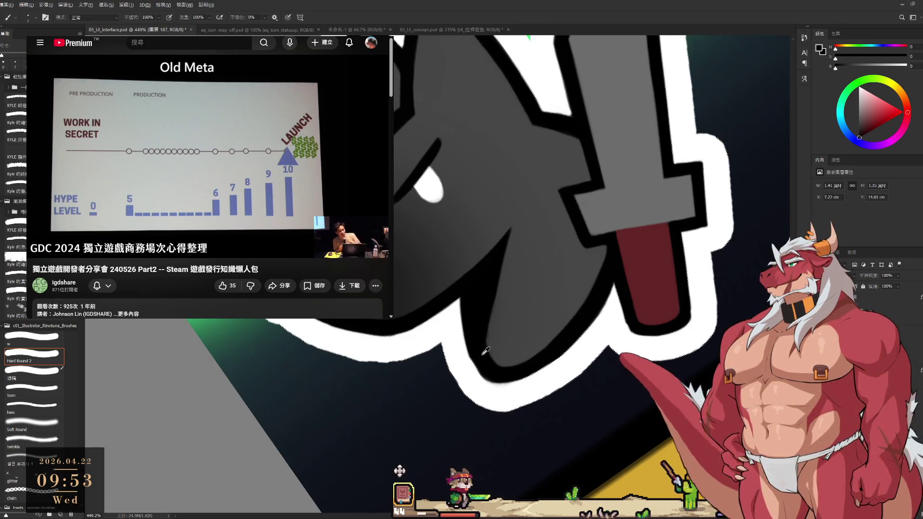
pyautogui.keyDown('alt'); pyautogui.click(478, 342); pyautogui.keyUp('alt')
pyautogui.moveTo(488, 379)
pyautogui.mouseDown()
pyautogui.moveTo(474, 360)
pyautogui.moveTo(539, 359)
pyautogui.moveTo(512, 349)
pyautogui.moveTo(496, 298)
pyautogui.mouseUp()
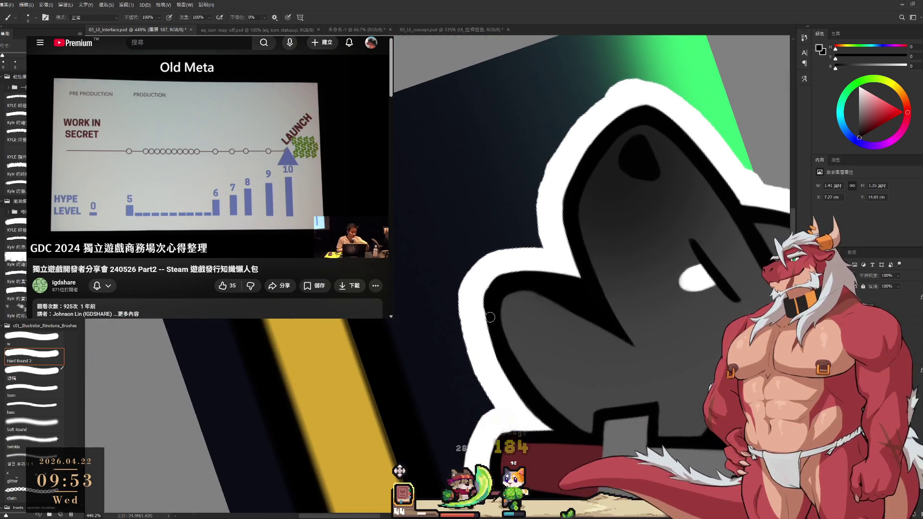
# Smooth the head contour's edge in the wolf's dark grey, then reset rotation and fit the whole icon.
pyautogui.keyDown('alt'); pyautogui.click(543, 329); pyautogui.keyUp('alt')
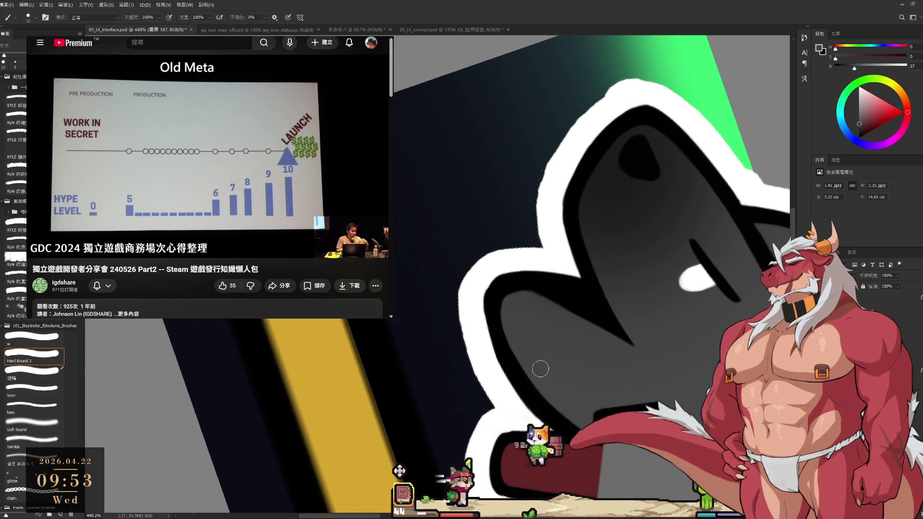
pyautogui.press('r')
pyautogui.moveTo(667, 231)
pyautogui.mouseDown()
pyautogui.moveTo(672, 269)
pyautogui.moveTo(664, 302)
pyautogui.moveTo(591, 250)
pyautogui.moveTo(536, 254)
pyautogui.mouseUp()
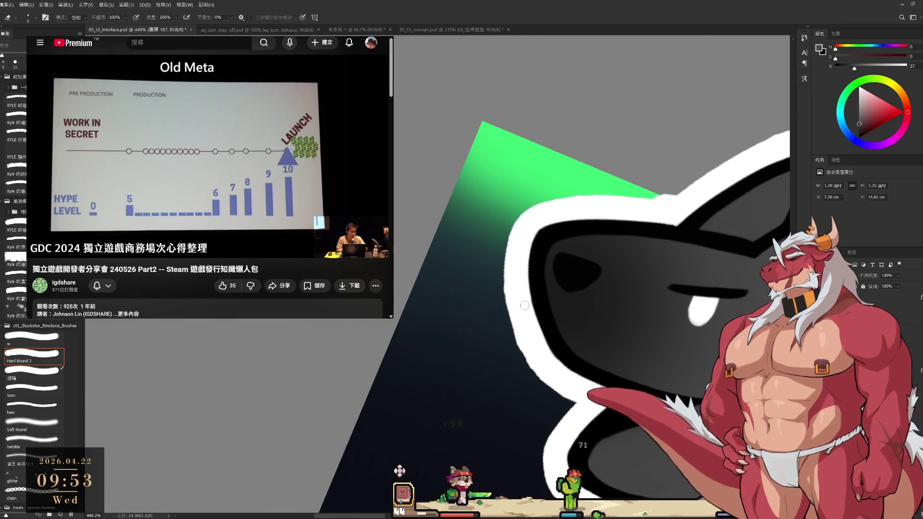
pyautogui.moveTo(535, 309); pyautogui.dragTo(525, 281)
pyautogui.moveTo(631, 329)
pyautogui.mouseDown()
pyautogui.moveTo(651, 312)
pyautogui.moveTo(433, 264)
pyautogui.moveTo(422, 319)
pyautogui.moveTo(519, 357)
pyautogui.mouseUp()
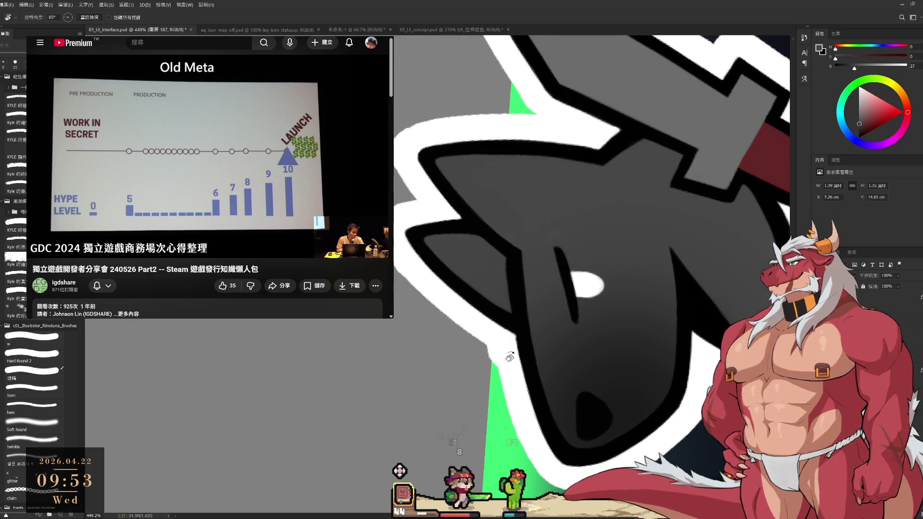
pyautogui.press('e')
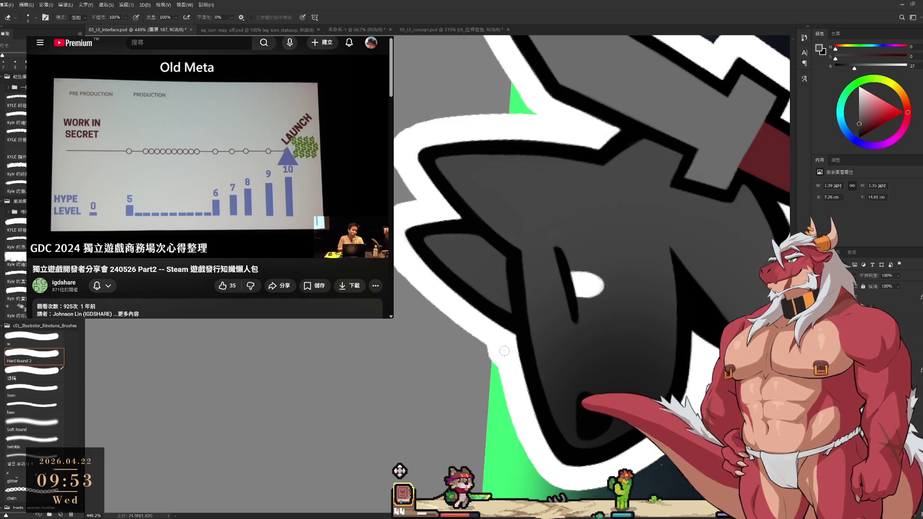
pyautogui.press('r')
pyautogui.press('Escape')
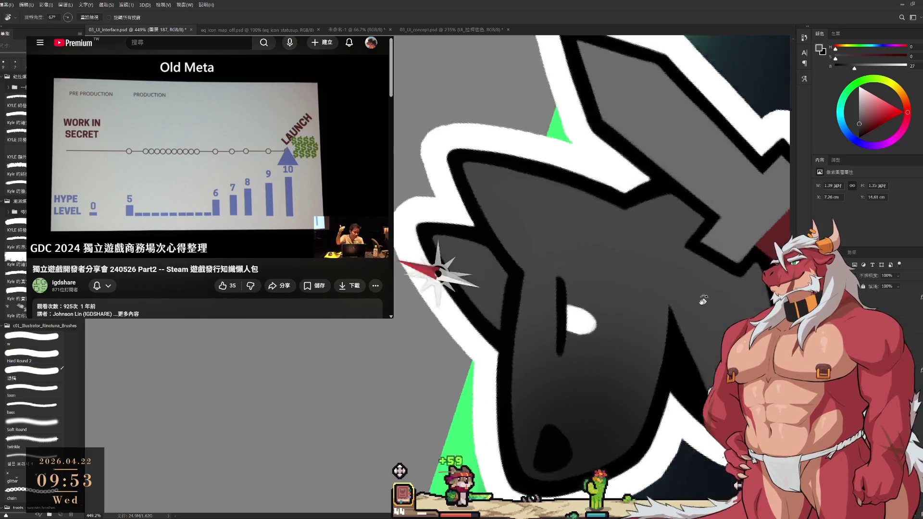
pyautogui.hotkey('ctrl', '0')
pyautogui.scroll(2, 546, 305)
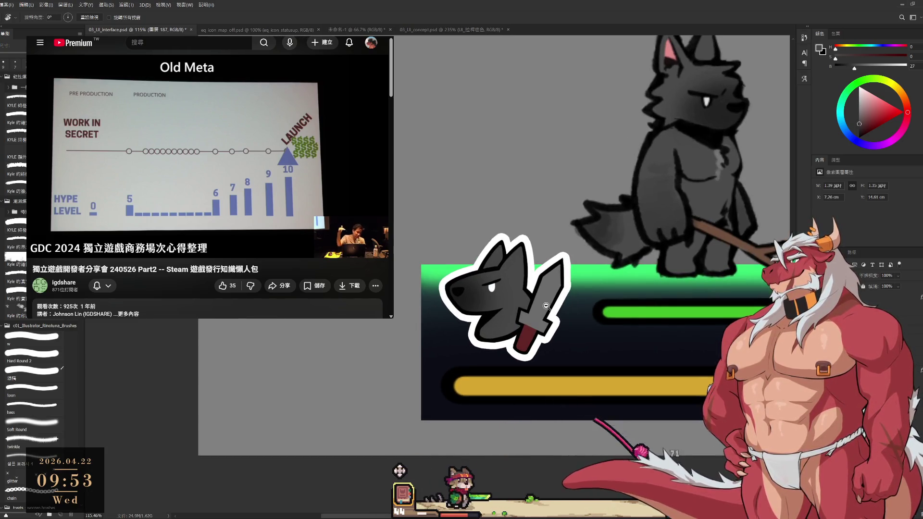
# Darken and thicken the black outline on the left of the red sword handle.
pyautogui.scroll(5, 546, 306)
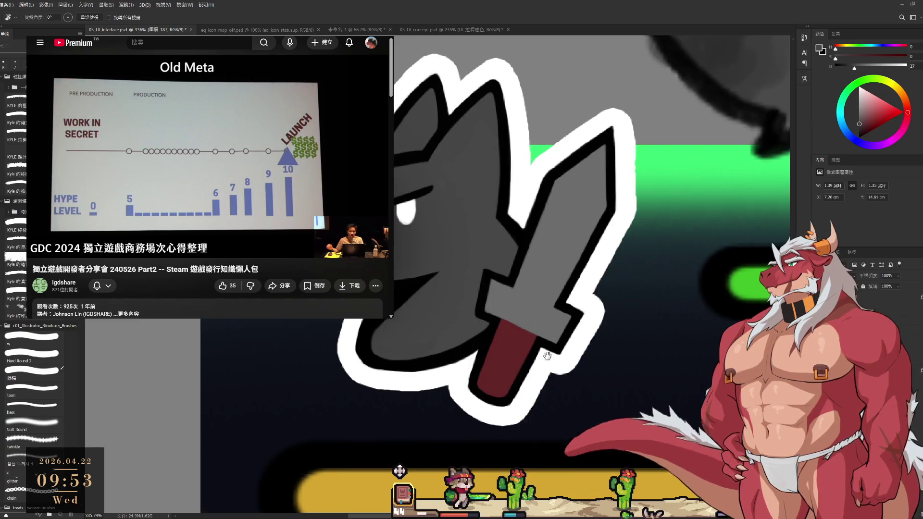
pyautogui.moveTo(540, 353); pyautogui.dragTo(582, 322)
pyautogui.press('b')
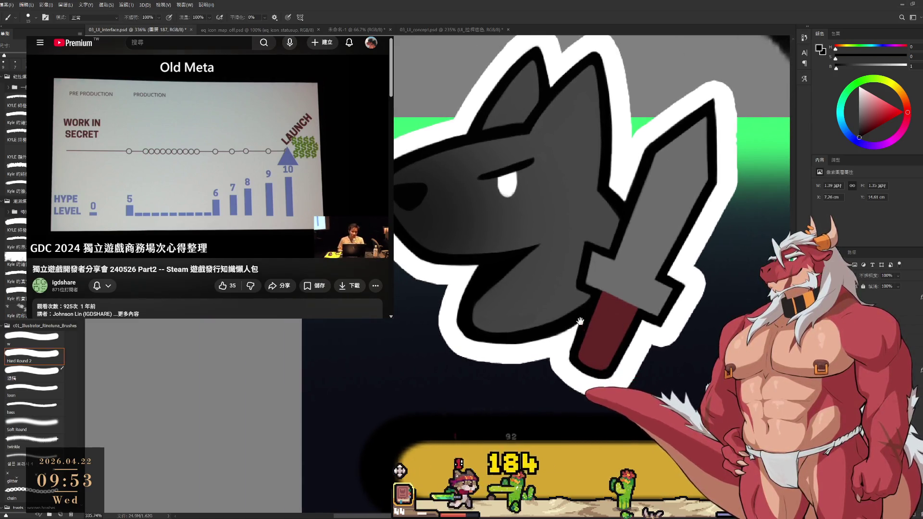
pyautogui.scroll(2, 581, 325)
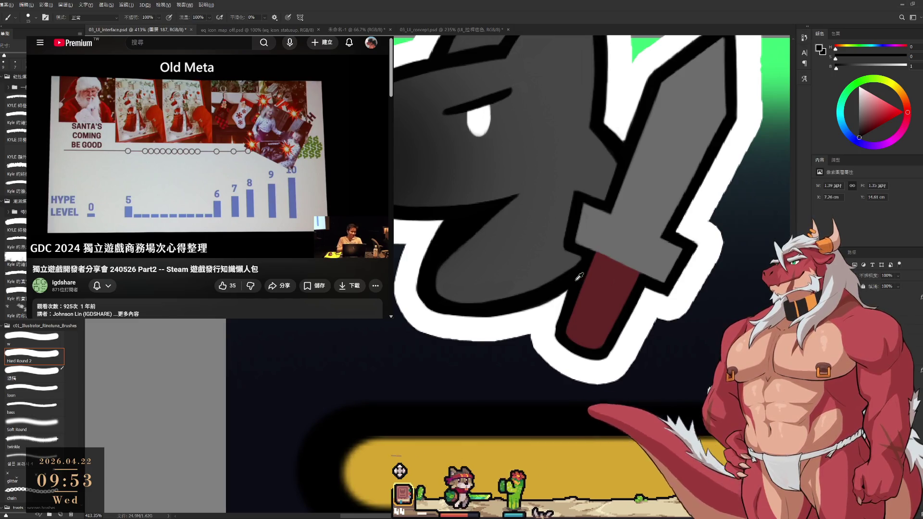
pyautogui.moveTo(571, 282); pyautogui.dragTo(555, 332)
# With the sword turned vertical, rework and smooth the outline right of the red handle.
pyautogui.press('r')
pyautogui.moveTo(648, 299)
pyautogui.mouseDown()
pyautogui.moveTo(635, 269)
pyautogui.moveTo(633, 206)
pyautogui.mouseUp()
pyautogui.press('b')
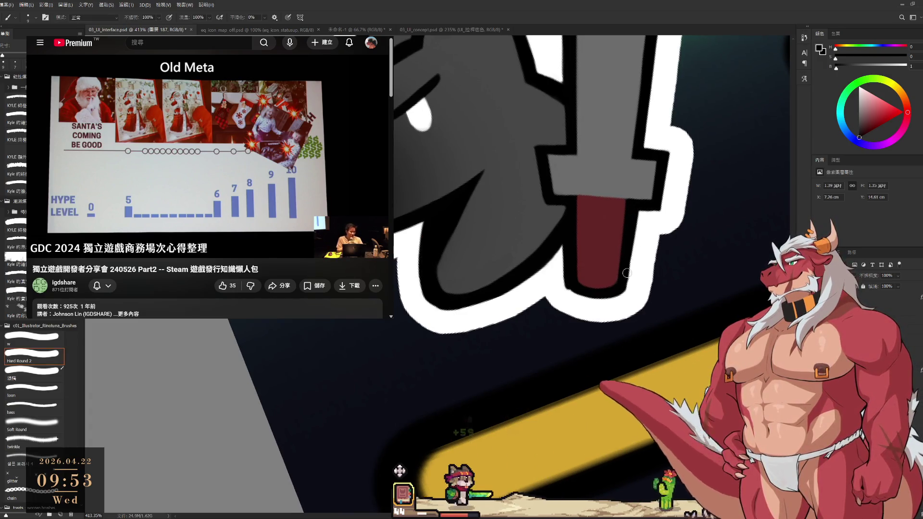
pyautogui.moveTo(624, 256); pyautogui.dragTo(627, 286)
pyautogui.moveTo(633, 226); pyautogui.dragTo(627, 285)
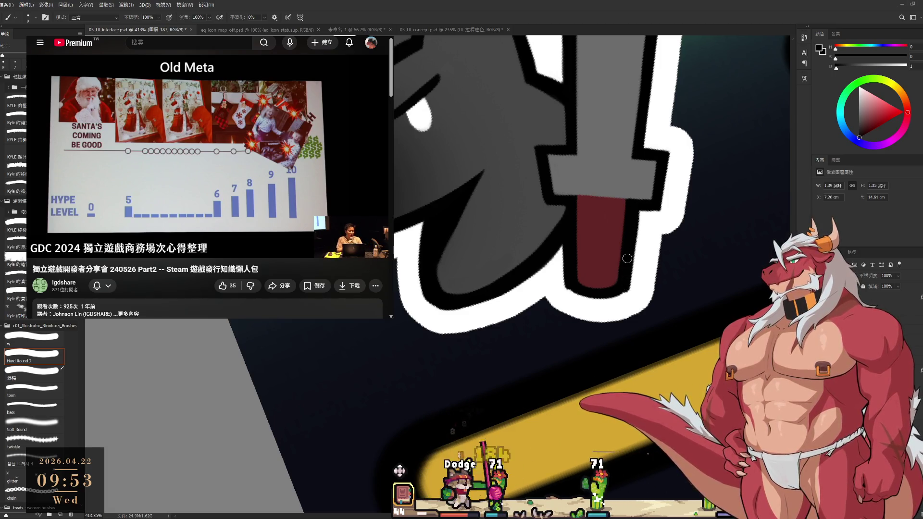
# Touch up the dark edge beside the handle in near-black at a steeper view angle, then zoom out.
pyautogui.press('r')
pyautogui.moveTo(694, 205)
pyautogui.mouseDown()
pyautogui.moveTo(551, 297)
pyautogui.moveTo(566, 307)
pyautogui.moveTo(571, 361)
pyautogui.moveTo(571, 294)
pyautogui.moveTo(560, 271)
pyautogui.moveTo(560, 346)
pyautogui.moveTo(567, 322)
pyautogui.mouseUp()
pyautogui.scroll(3, 551, 297)
pyautogui.press('b')
pyautogui.keyDown('alt'); pyautogui.click(595, 305); pyautogui.keyUp('alt')
pyautogui.keyDown('alt'); pyautogui.click(602, 350); pyautogui.keyUp('alt')
pyautogui.press('r')
pyautogui.moveTo(602, 348)
pyautogui.mouseDown()
pyautogui.moveTo(614, 299)
pyautogui.moveTo(620, 384)
pyautogui.mouseUp()
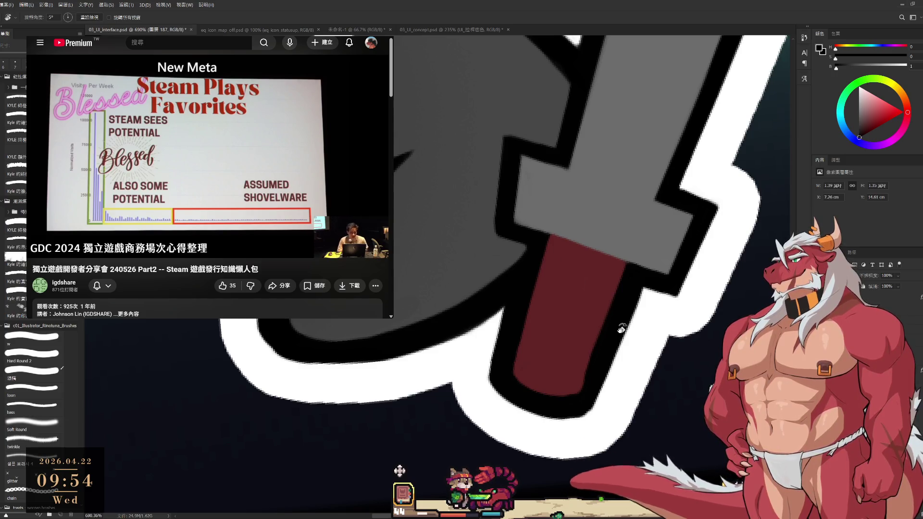
pyautogui.press('b')
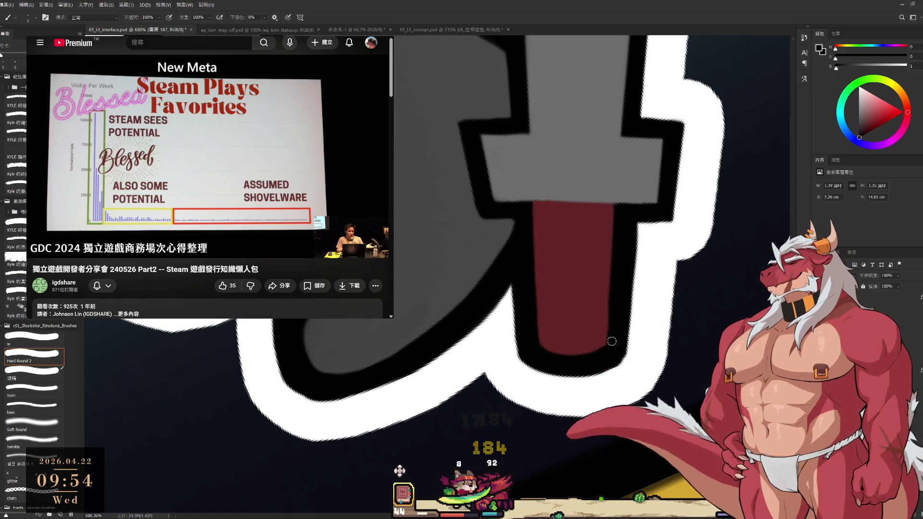
pyautogui.scroll(-5, 615, 345)
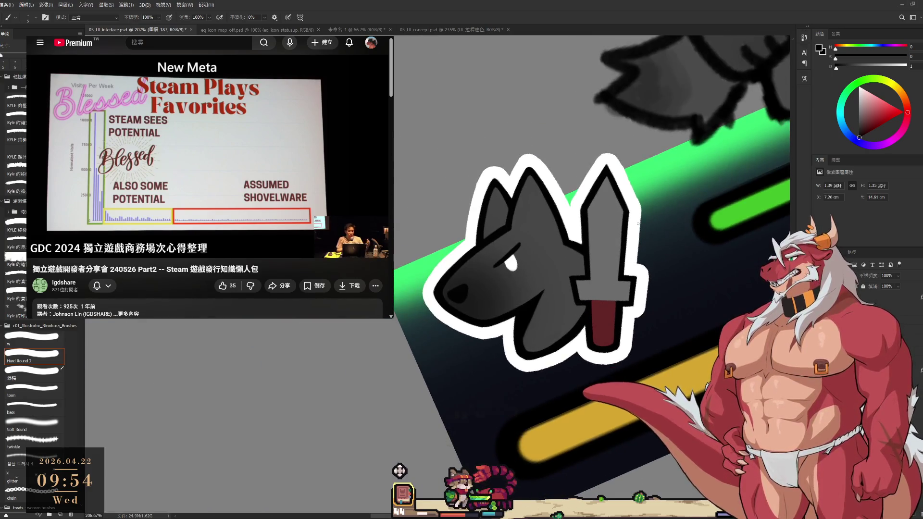
pyautogui.press('r')
pyautogui.moveTo(679, 142); pyautogui.dragTo(660, 235)
pyautogui.scroll(5, 660, 235)
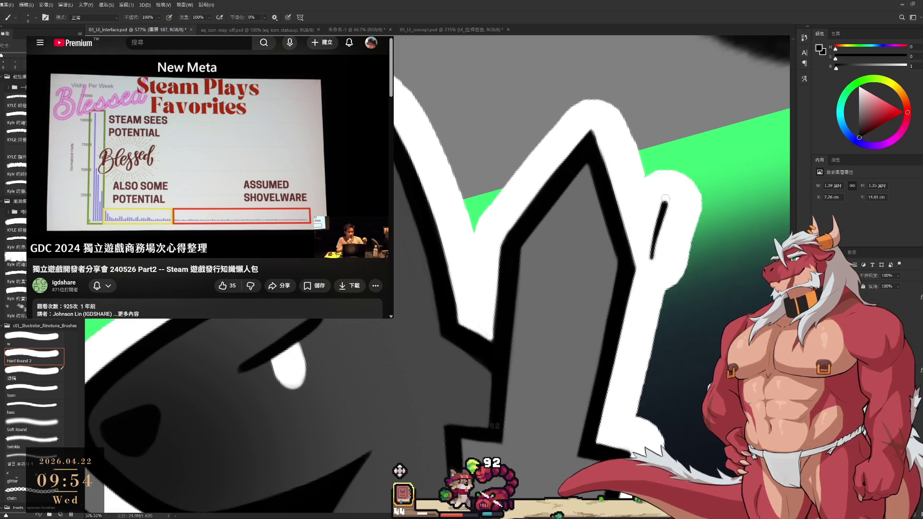
pyautogui.press('r')
pyautogui.moveTo(660, 262)
pyautogui.mouseDown()
pyautogui.moveTo(700, 185)
pyautogui.moveTo(687, 153)
pyautogui.mouseUp()
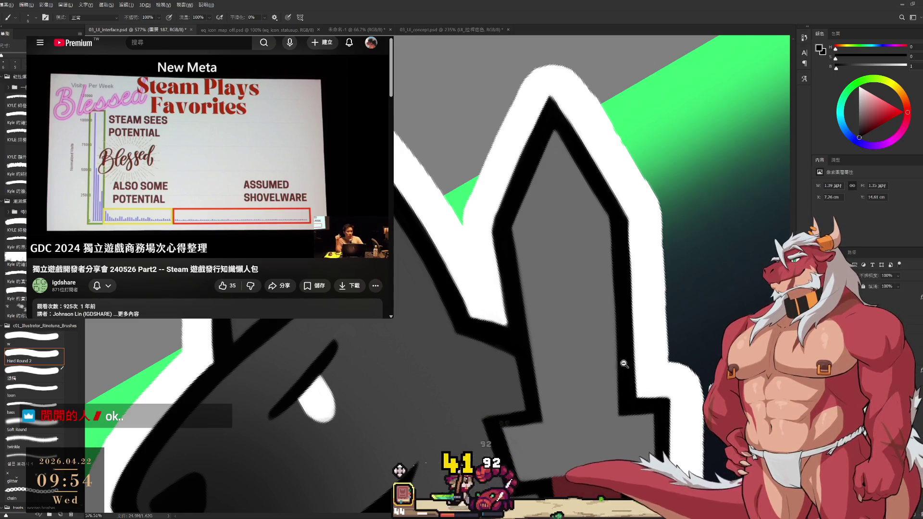
pyautogui.hotkey('ctrl', '0')
pyautogui.press('r')
pyautogui.press('z')
pyautogui.moveTo(523, 301); pyautogui.dragTo(562, 302)
pyautogui.press('e')
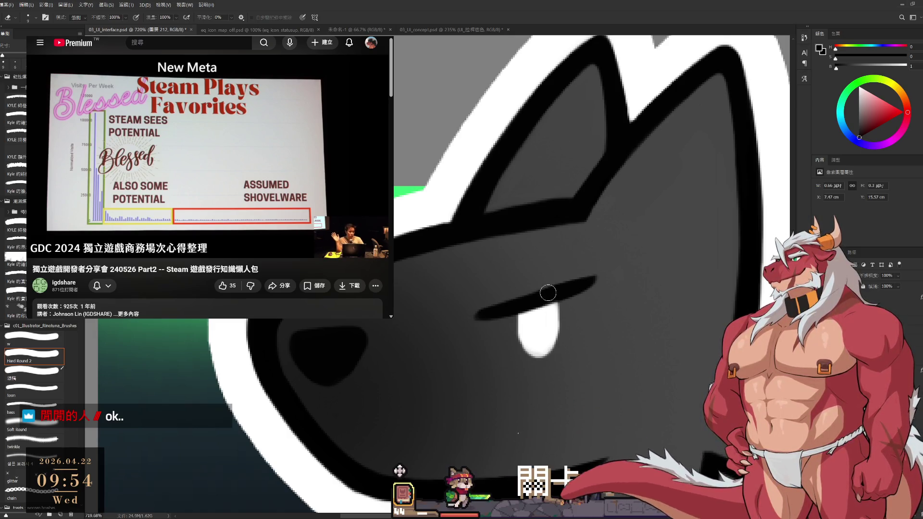
pyautogui.press('b')
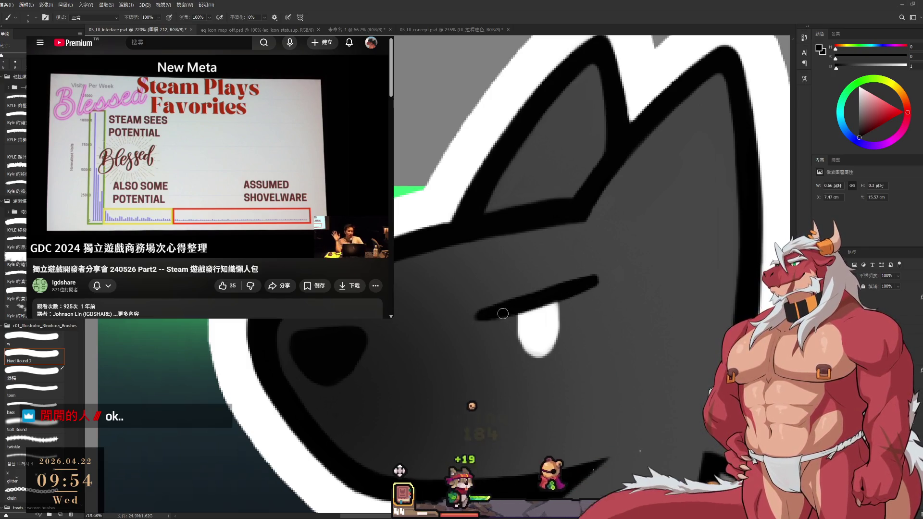
pyautogui.hotkey('ctrl', '0')
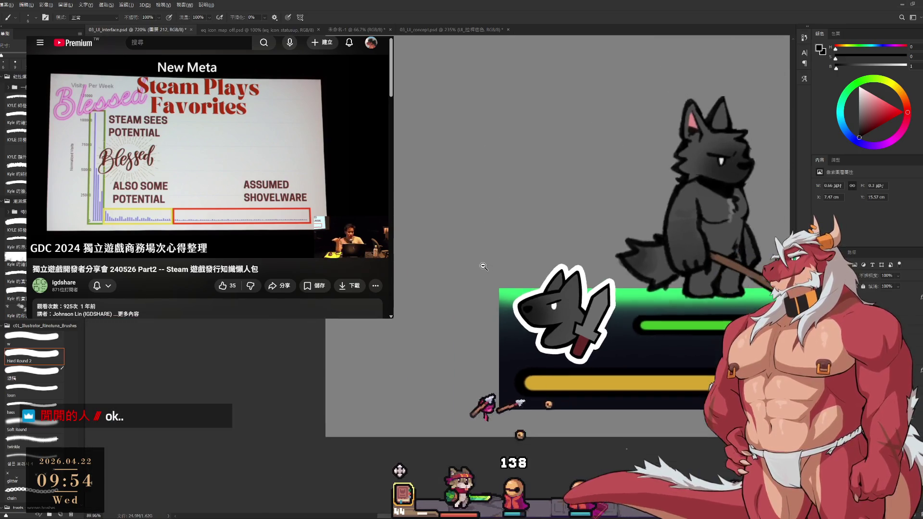
pyautogui.scroll(8, 553, 303)
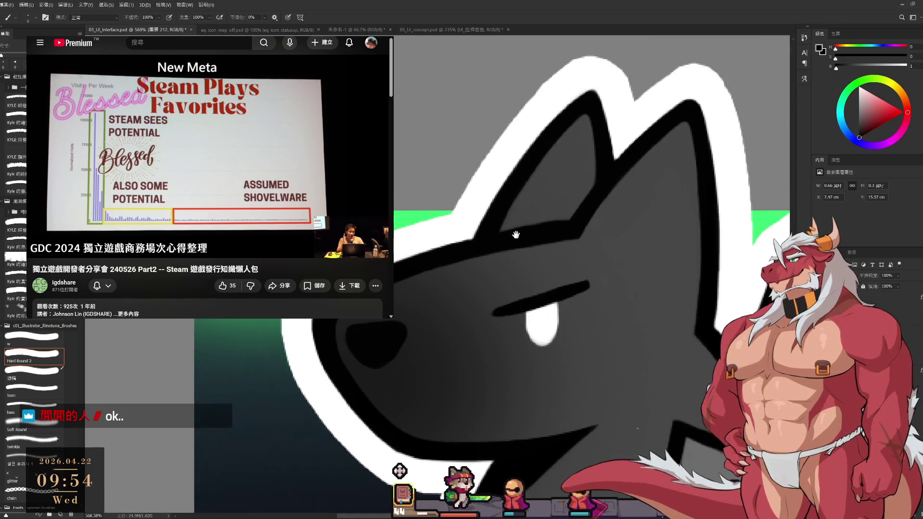
pyautogui.moveTo(524, 323); pyautogui.dragTo(521, 361)
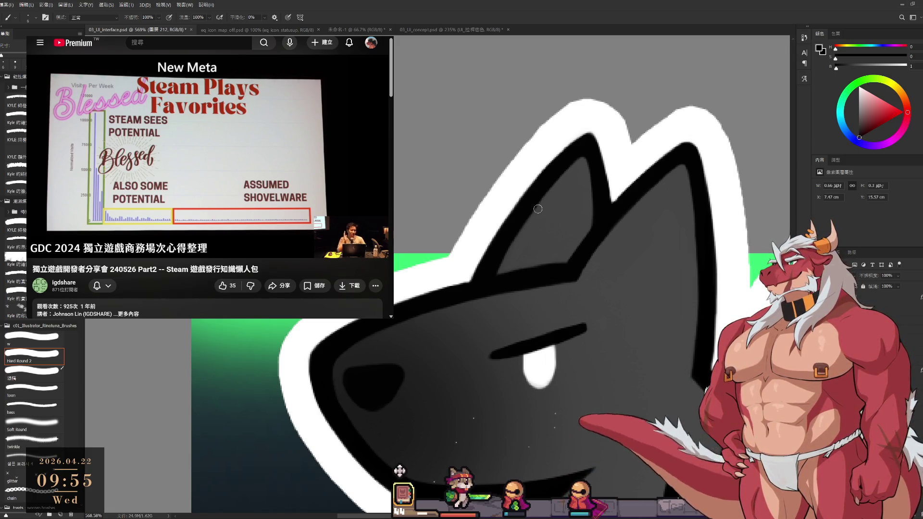
pyautogui.scroll(2, 581, 265)
pyautogui.hscroll(-1, 581, 265)
pyautogui.click(230, 216)
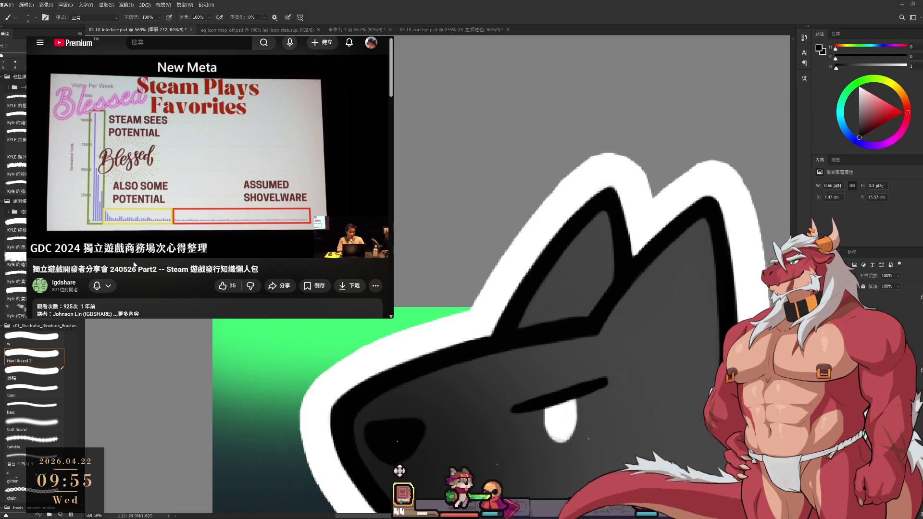
pyautogui.click(202, 158)
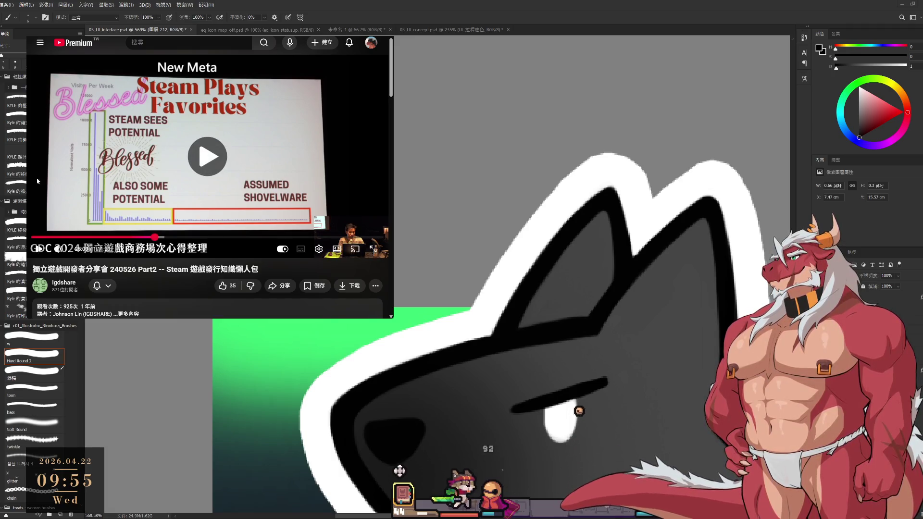
pyautogui.scroll(-8, 542, 344)
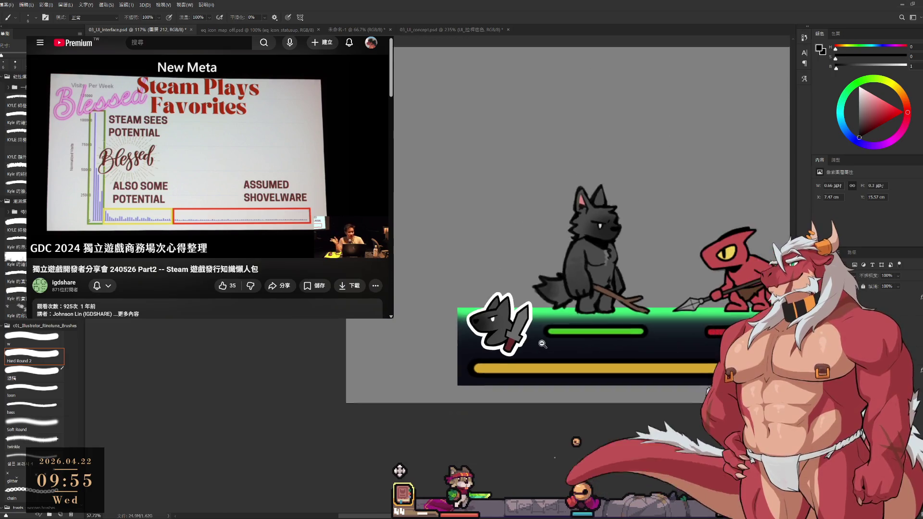
pyautogui.moveTo(542, 344)
pyautogui.mouseDown()
pyautogui.moveTo(480, 331)
pyautogui.moveTo(564, 300)
pyautogui.mouseUp()
pyautogui.scroll(1, 565, 301)
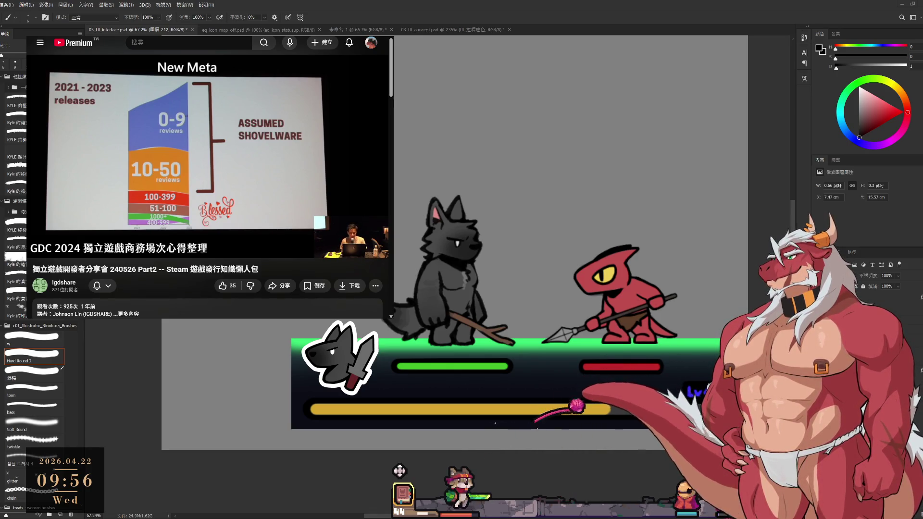
pyautogui.click(195, 166)
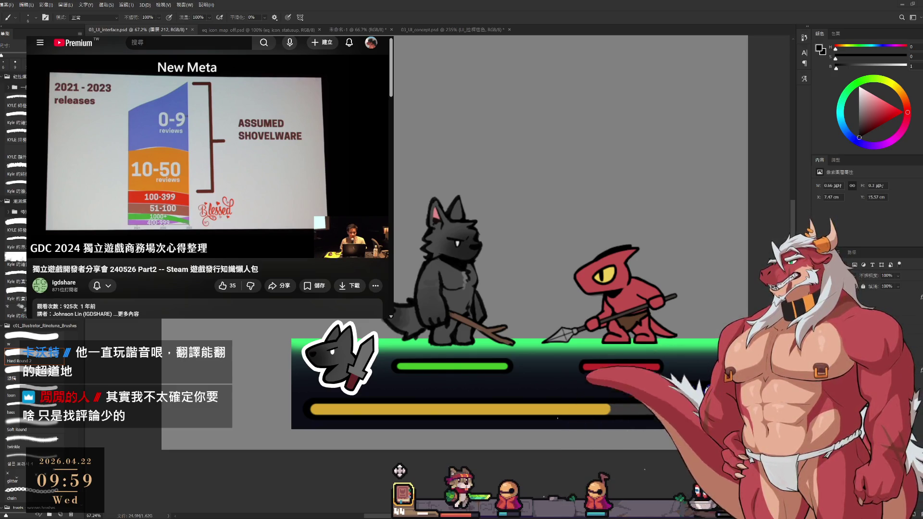
pyautogui.moveTo(180, 187)
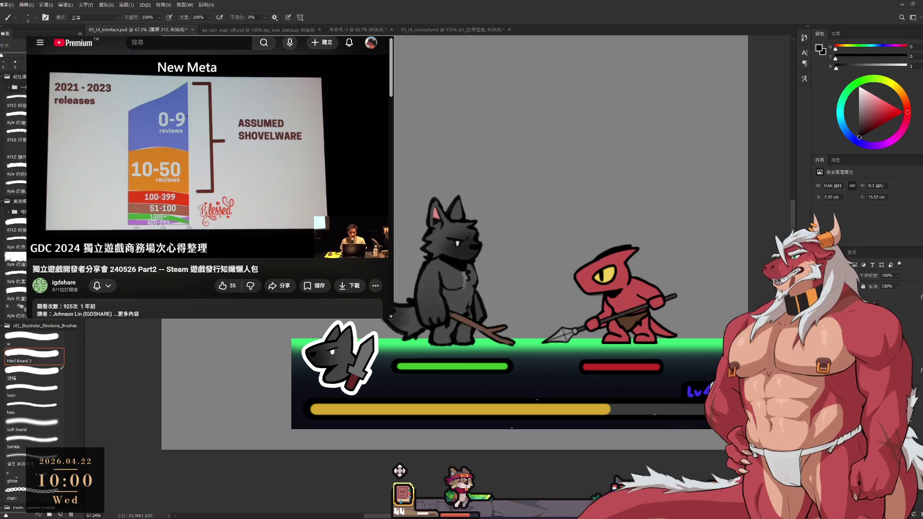
pyautogui.press('space')
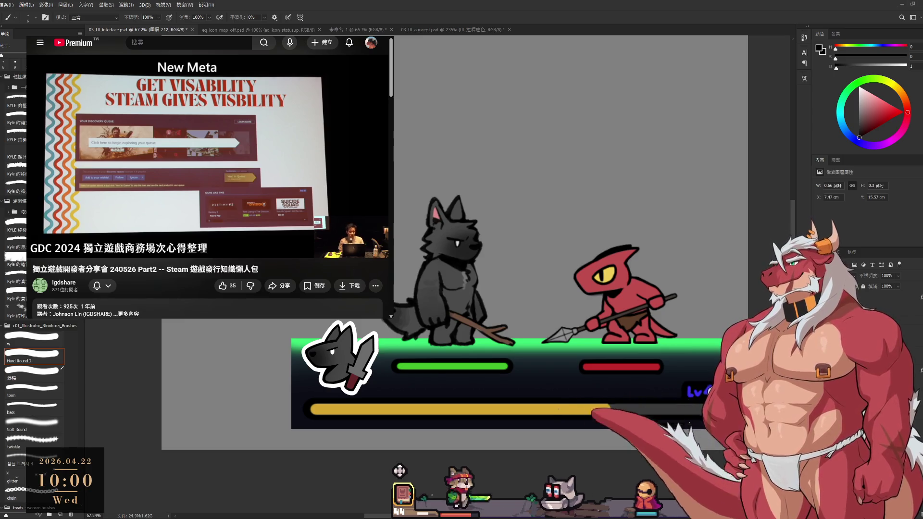
# Zoom in and out around the wolf-head and sword icon, then switch to the Hand tool for panning.
pyautogui.scroll(-2, 515, 310)
pyautogui.scroll(10, 515, 310)
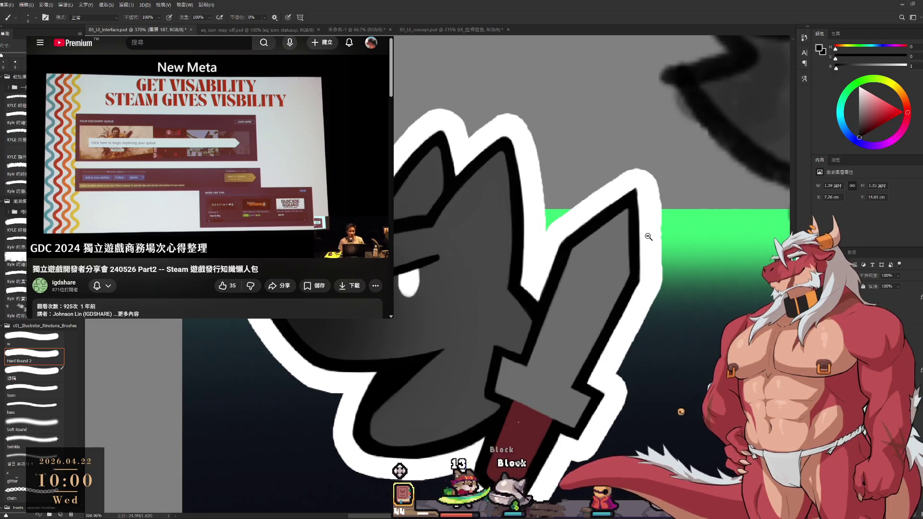
pyautogui.scroll(-10, 546, 314)
pyautogui.scroll(2, 610, 212)
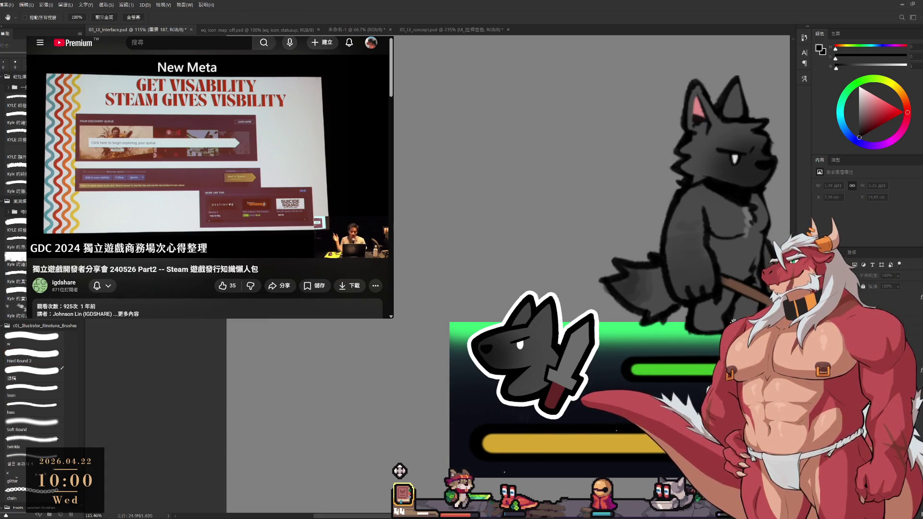
pyautogui.press('h')
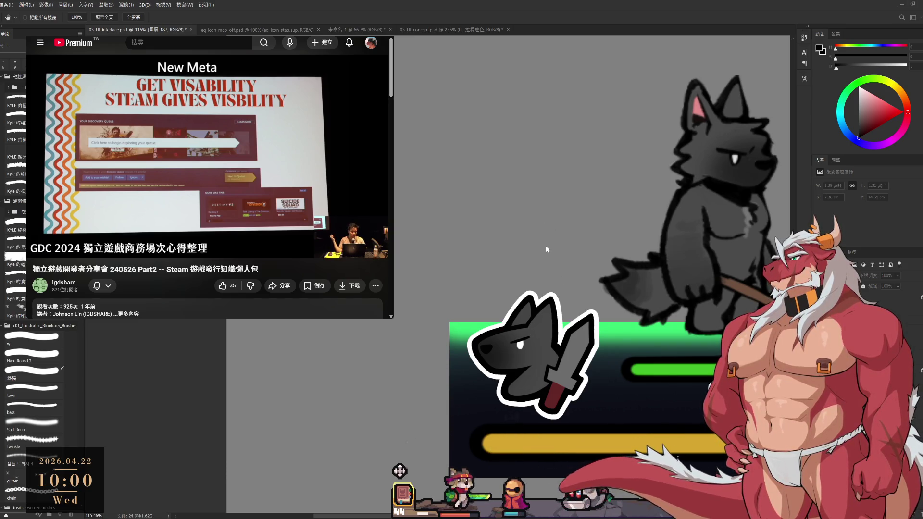
# View the icon's lineart tilted 38° at about 322% zoom, then pause the talk video.
pyautogui.press('b')
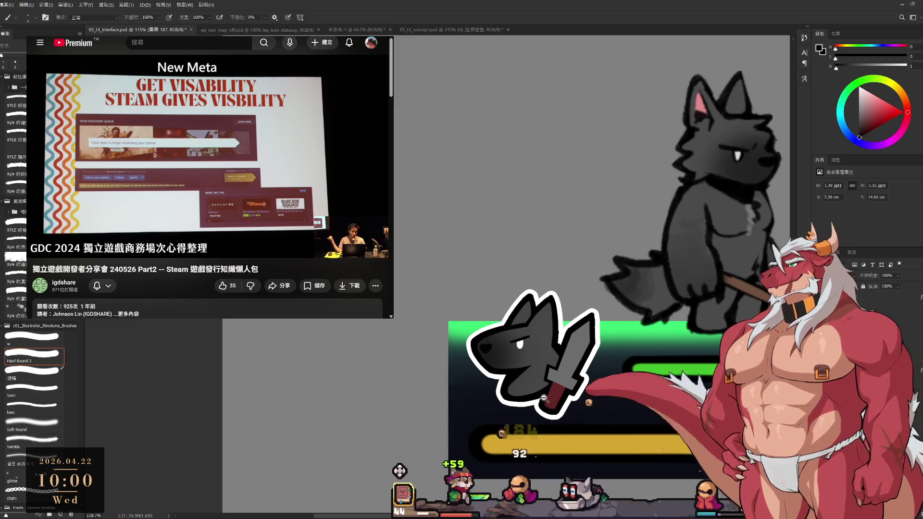
pyautogui.scroll(3, 661, 250)
pyautogui.press('r')
pyautogui.moveTo(661, 250); pyautogui.dragTo(638, 264)
pyautogui.scroll(3, 638, 265)
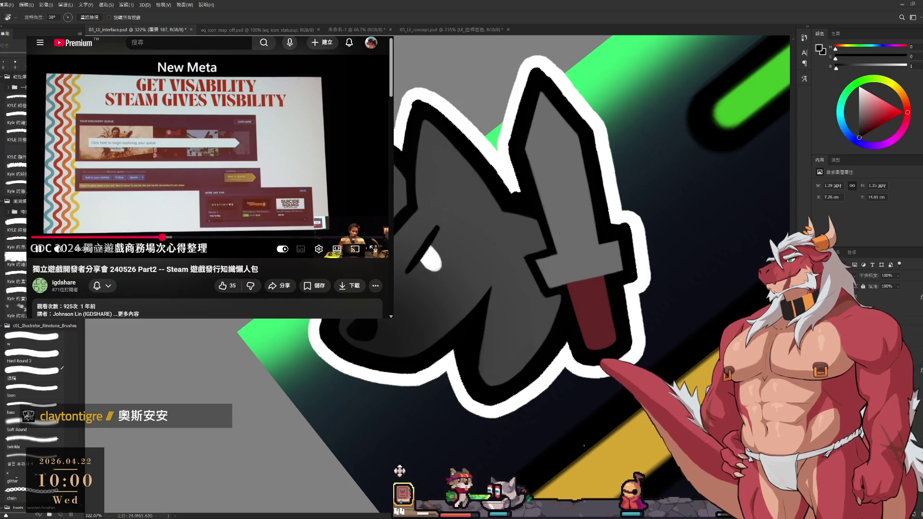
pyautogui.click(224, 137)
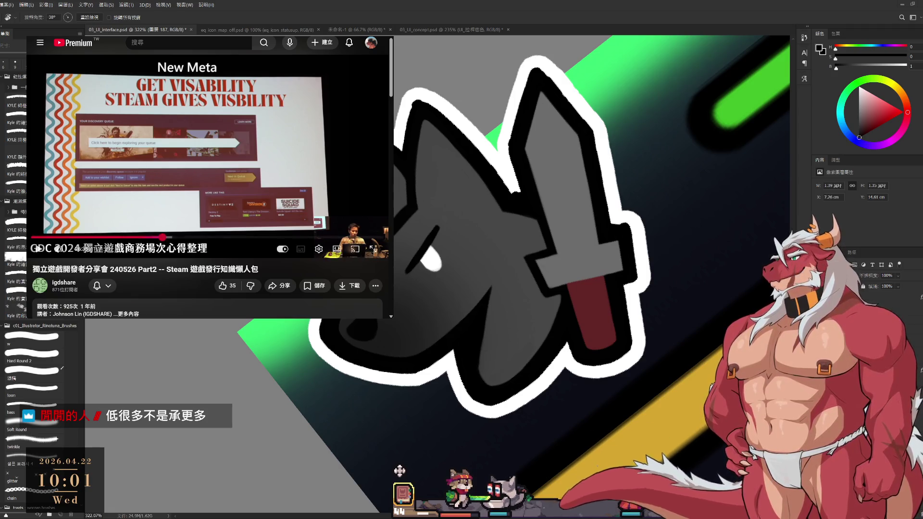
# Open a new Chrome tab showing the Google search box.
pyautogui.hotkey('ctrl', 't')
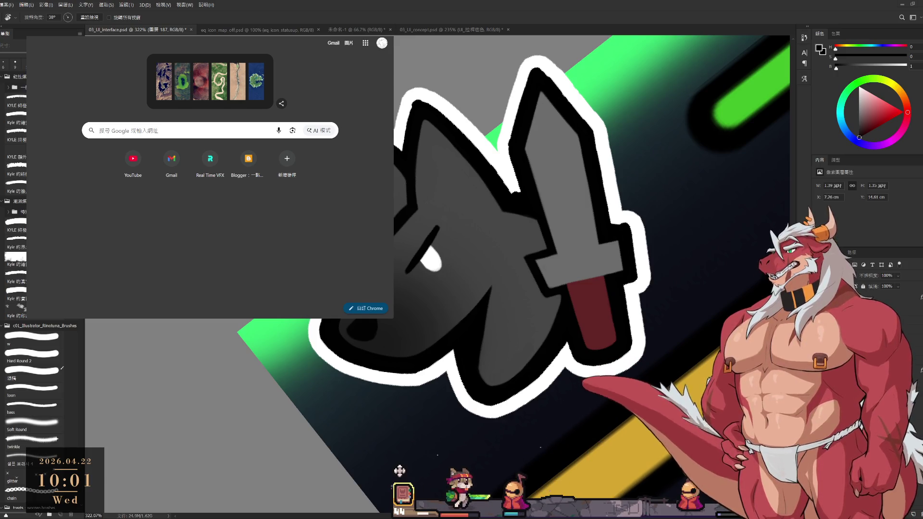
# Calculate 10000*400*0.7 in Google Search, getting 2800000.
pyautogui.click(183, 130)
pyautogui.write('10000')
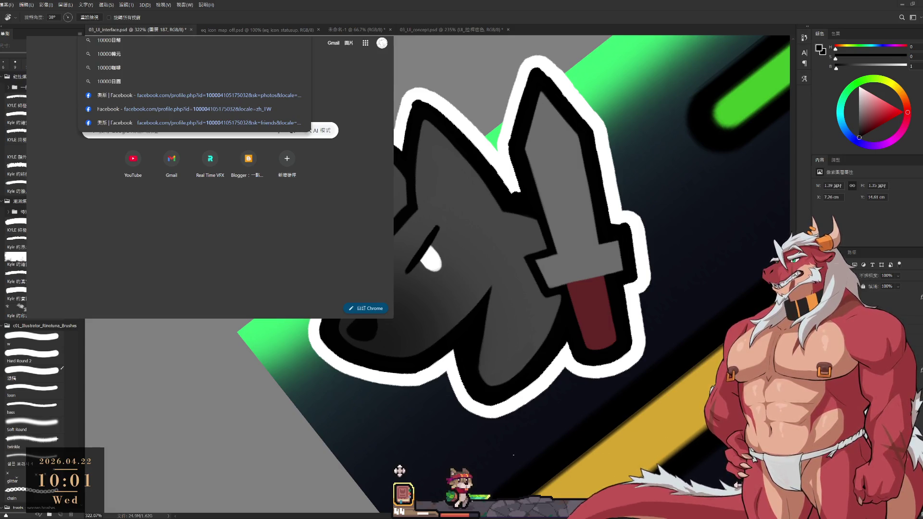
pyautogui.write('*400')
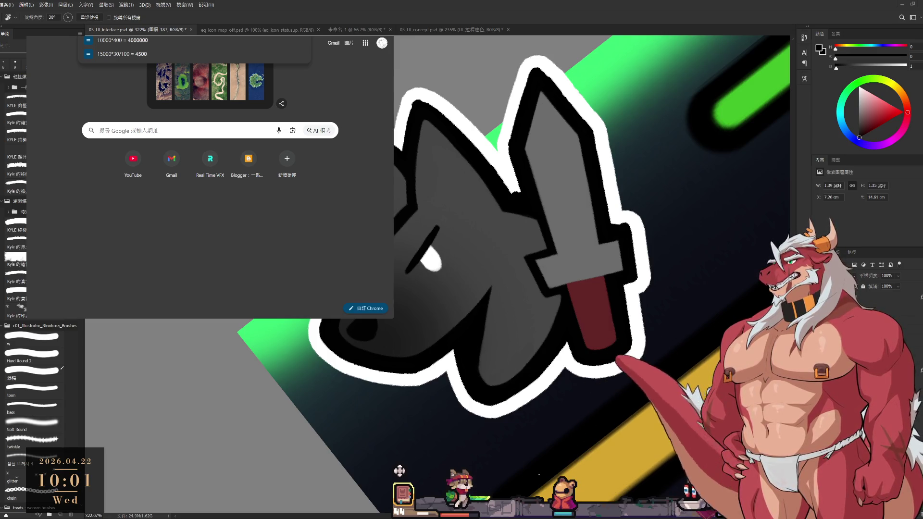
pyautogui.write('*0.7')
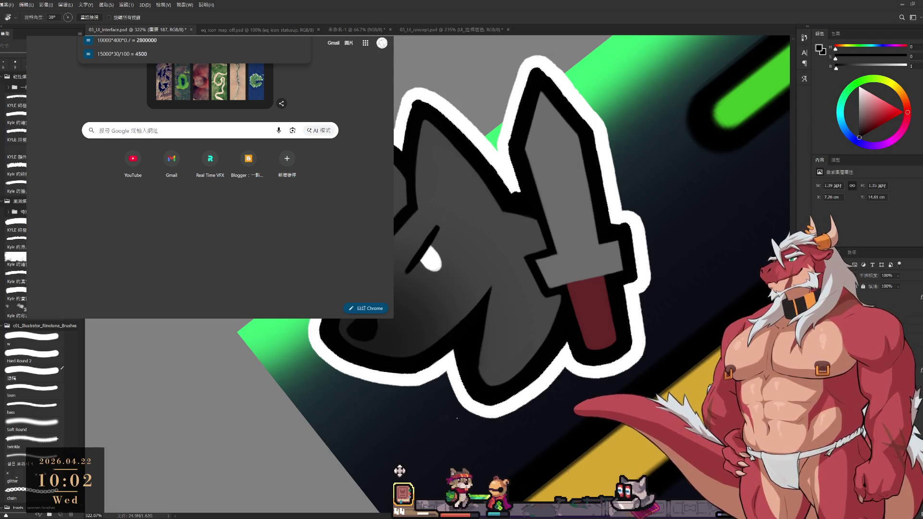
pyautogui.press('Return')
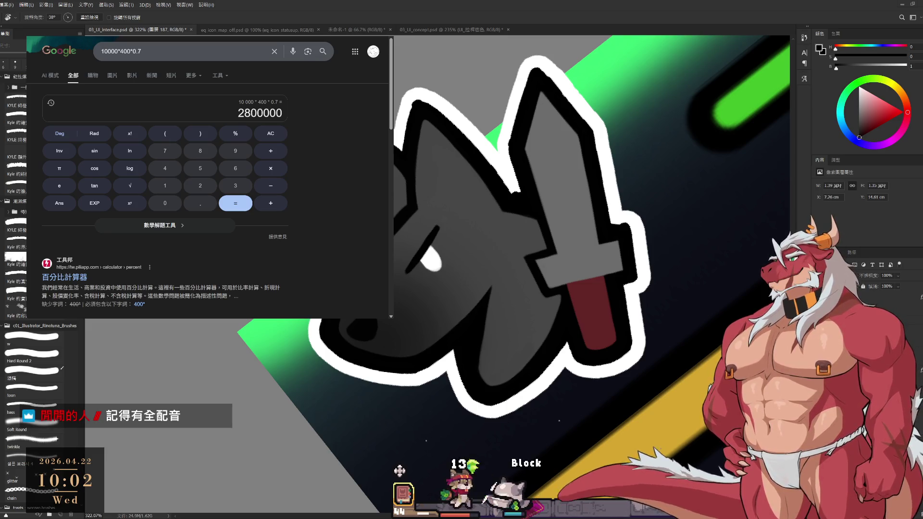
pyautogui.hotkey('ctrl', 't')
pyautogui.click(274, 175)
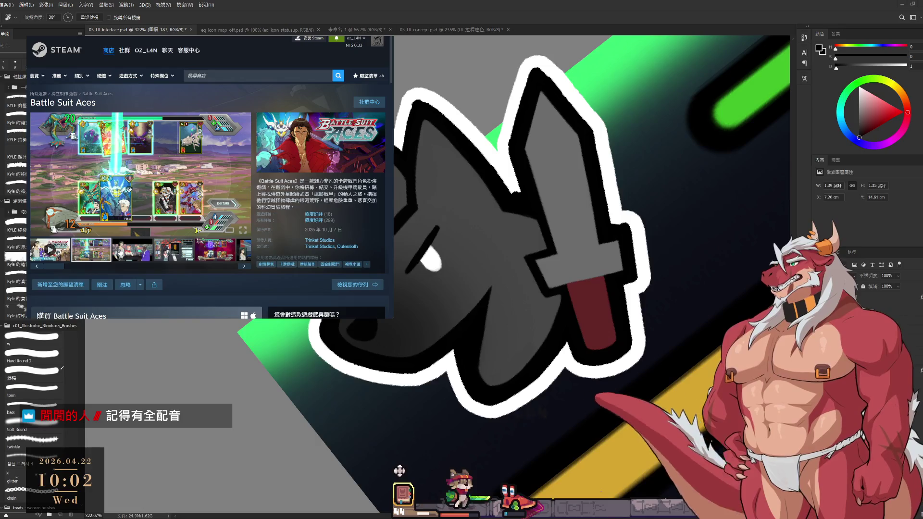
pyautogui.click(56, 259)
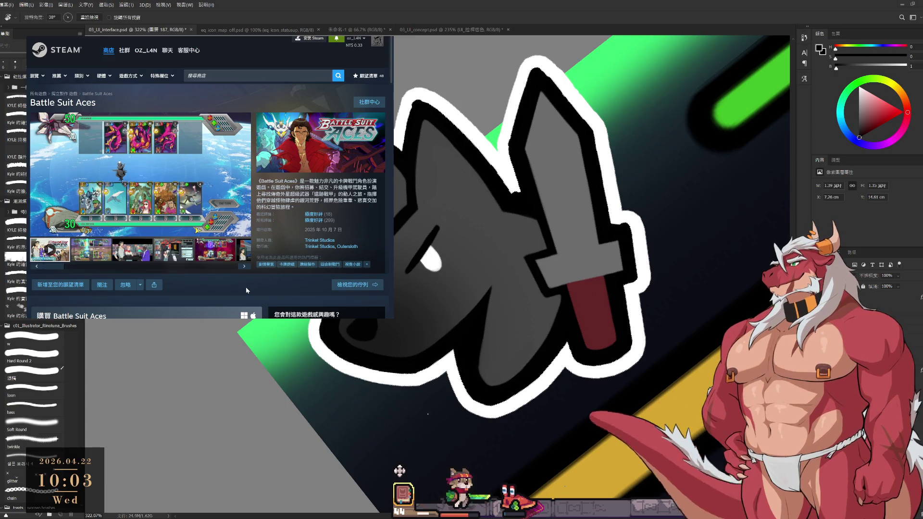
pyautogui.scroll(-3, 285, 293)
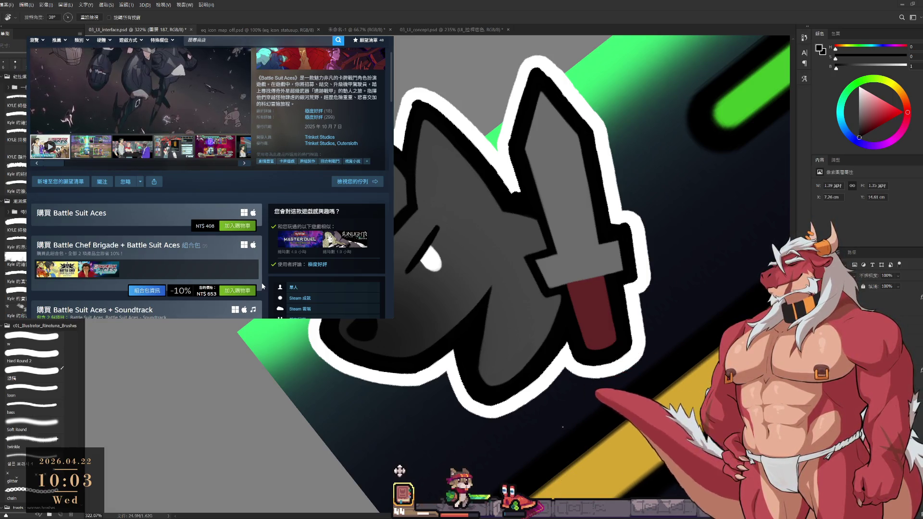
pyautogui.scroll(3, 263, 287)
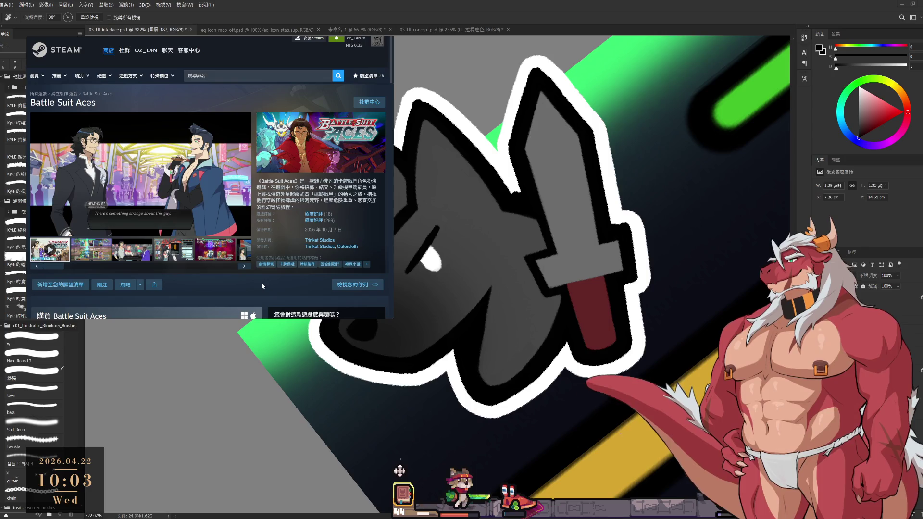
pyautogui.hotkey('ctrl', 'Tab')
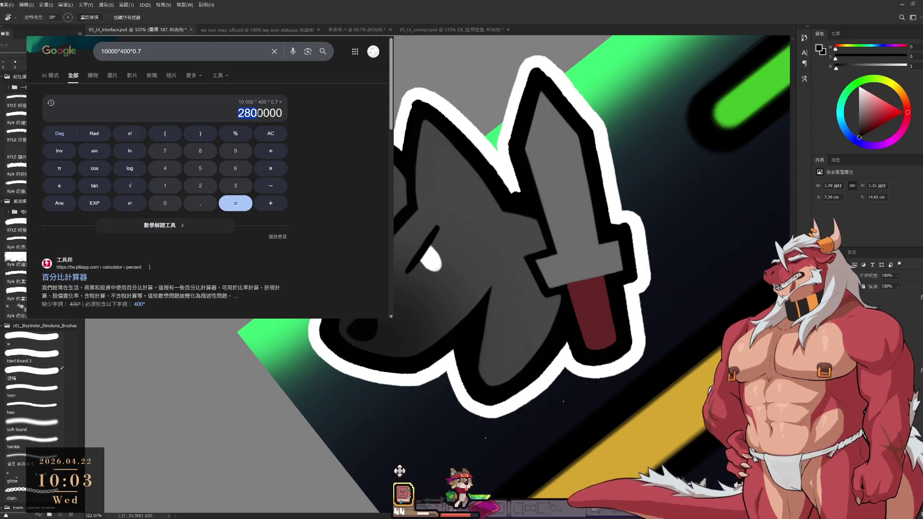
pyautogui.moveTo(256, 112); pyautogui.dragTo(238, 113)
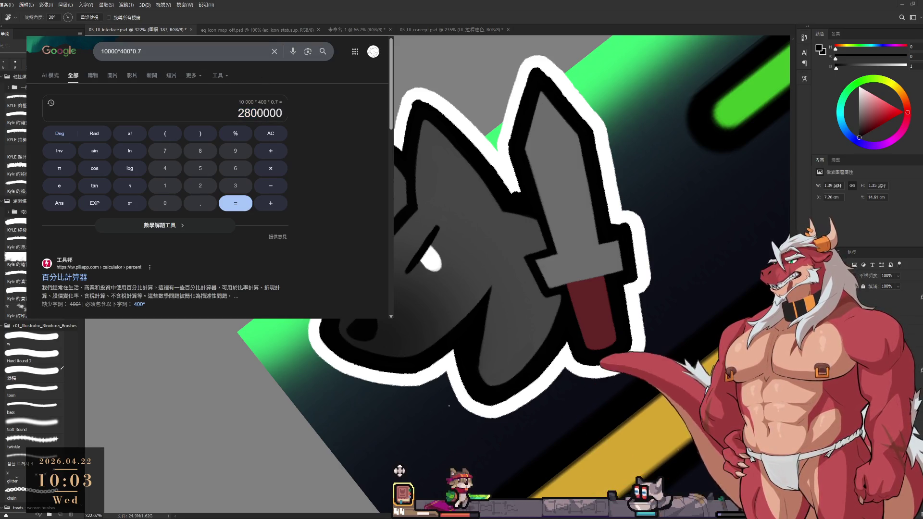
pyautogui.hotkey('ctrl', 'Tab')
pyautogui.scroll(-5, 136, 289)
pyautogui.scroll(-2, 136, 289)
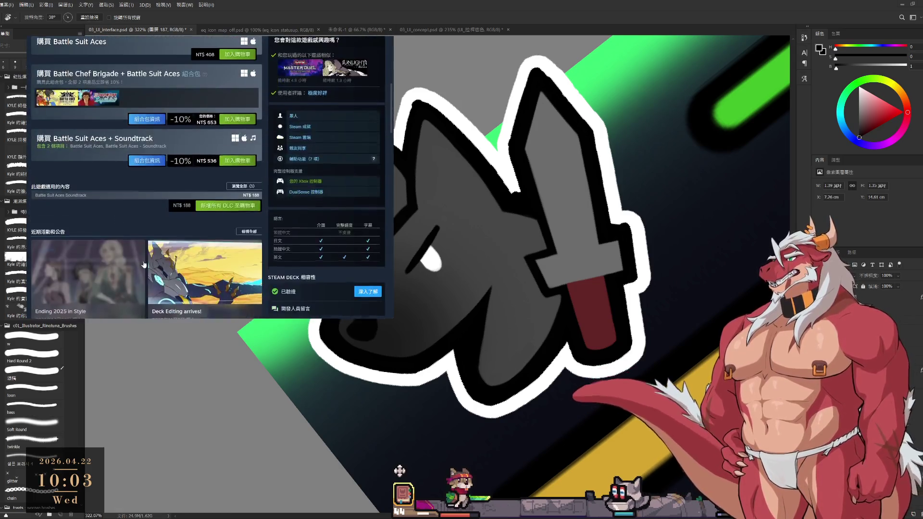
pyautogui.scroll(7, 215, 210)
pyautogui.click(211, 255)
pyautogui.click(244, 266)
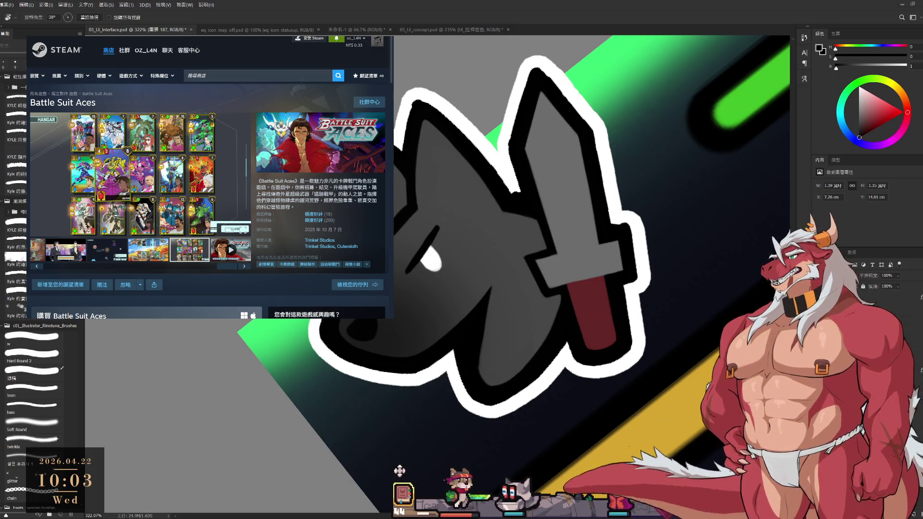
pyautogui.hotkey('ctrl', 'Tab')
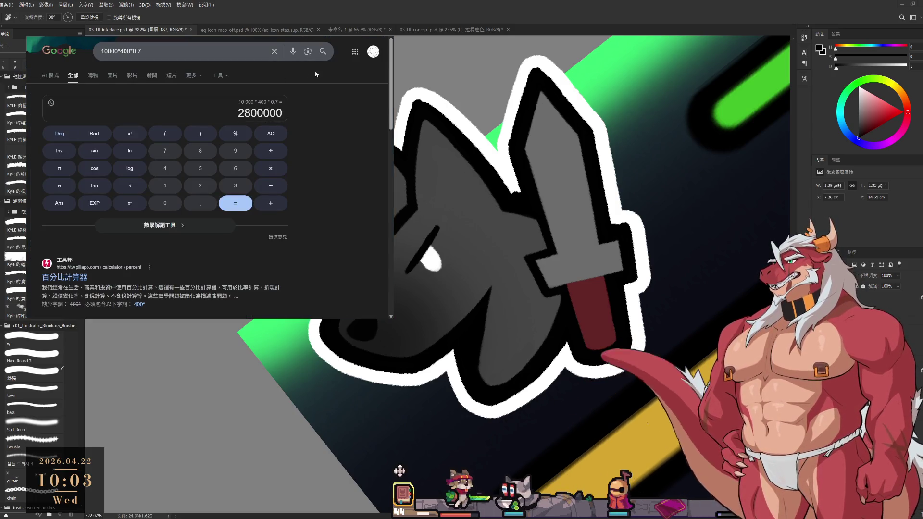
# Replace the previous query with 280/24 to get 11.6666666667.
pyautogui.click(120, 50)
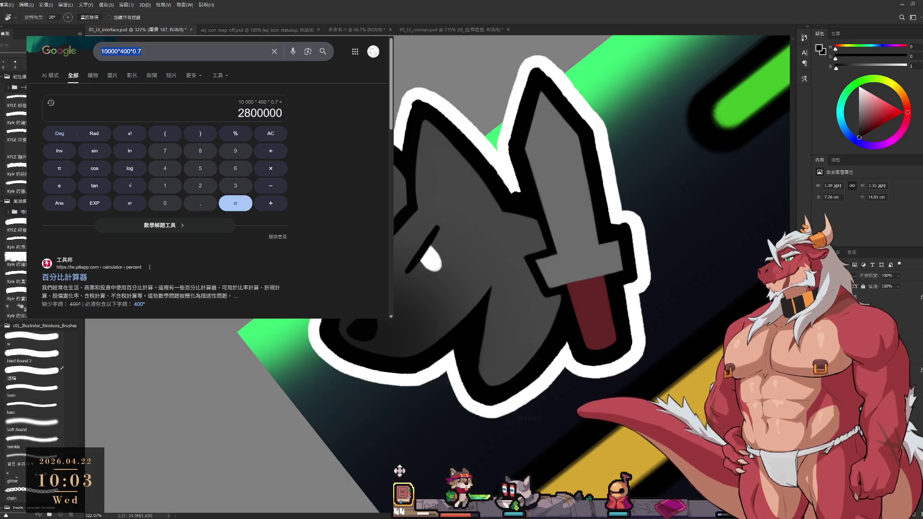
pyautogui.write('280/24')
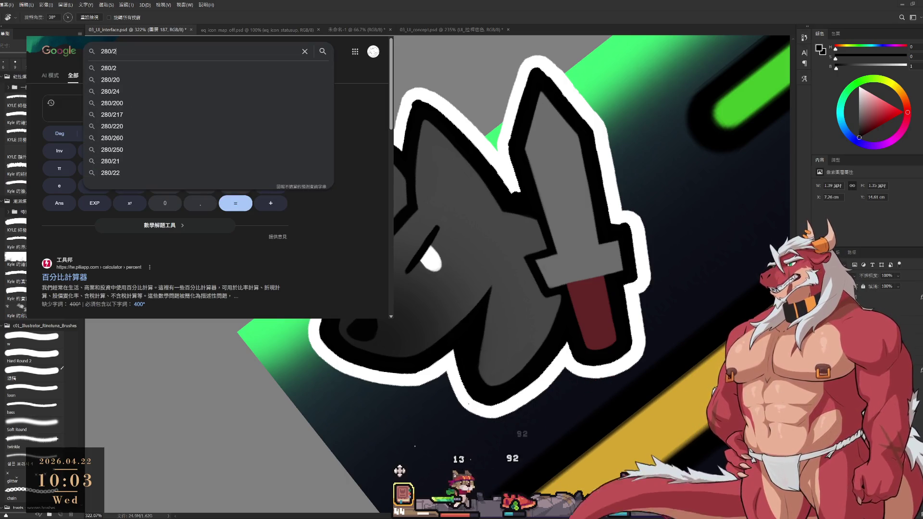
pyautogui.press('Return')
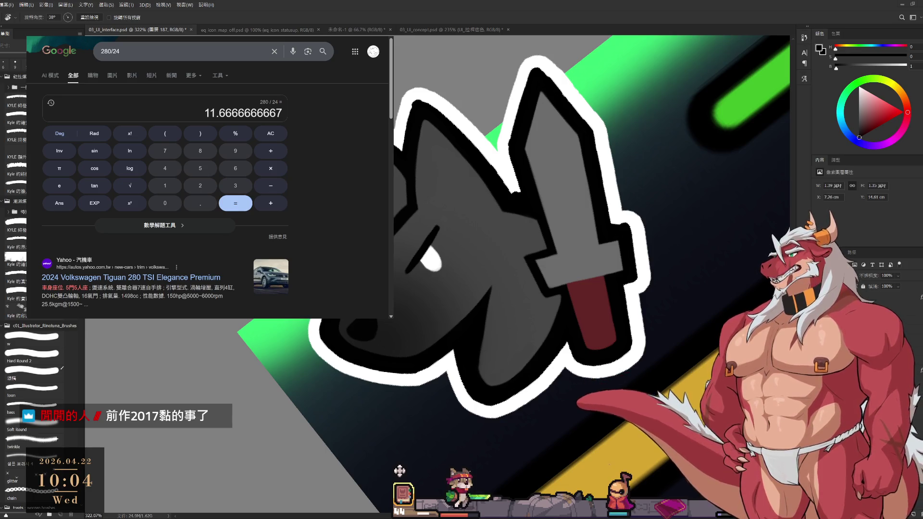
pyautogui.hotkey('ctrl', 'Tab')
# Step through the Battle Chef Brigade screenshots and gameplay video full size, then close the viewer.
pyautogui.click(227, 168)
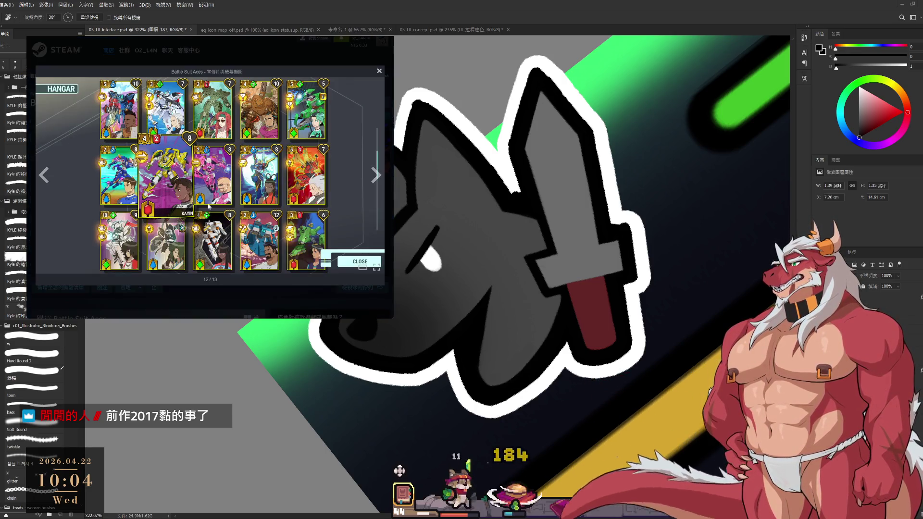
pyautogui.click(376, 175)
pyautogui.click(375, 175)
pyautogui.click(375, 175)
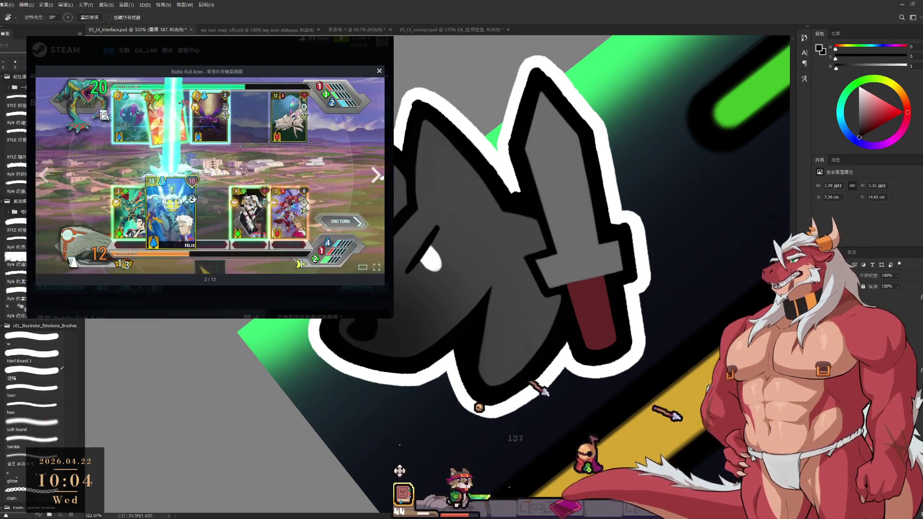
pyautogui.click(376, 175)
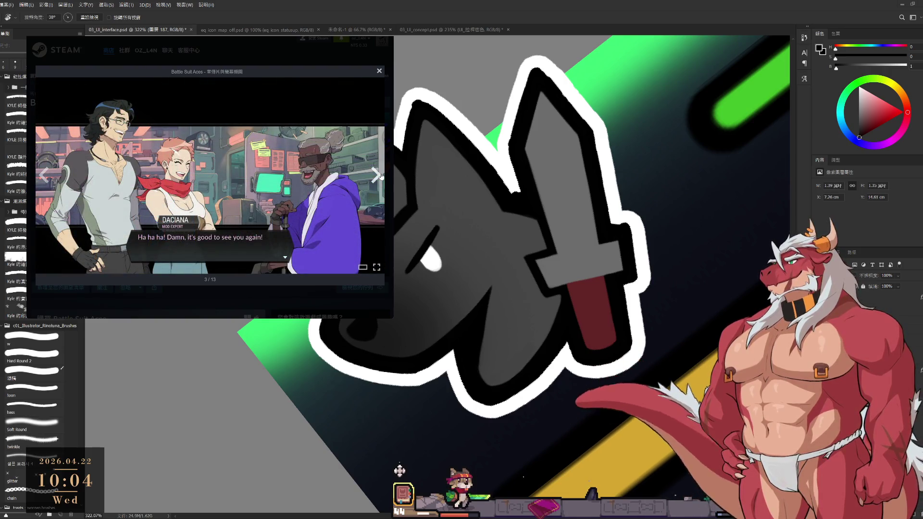
pyautogui.click(329, 45)
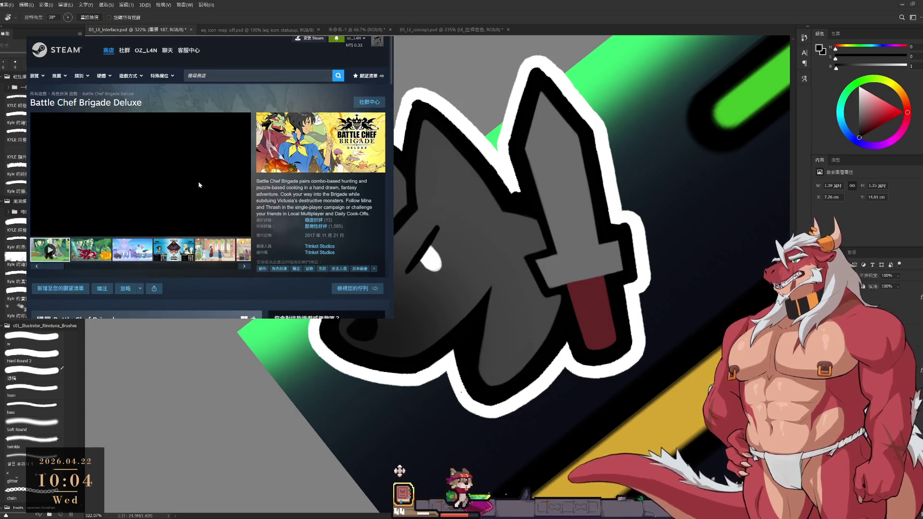
# Preview the icy, VERSUS, throne-room, cooking-puzzle, cave and red cooking-puzzle screenshots.
pyautogui.moveTo(336, 227)
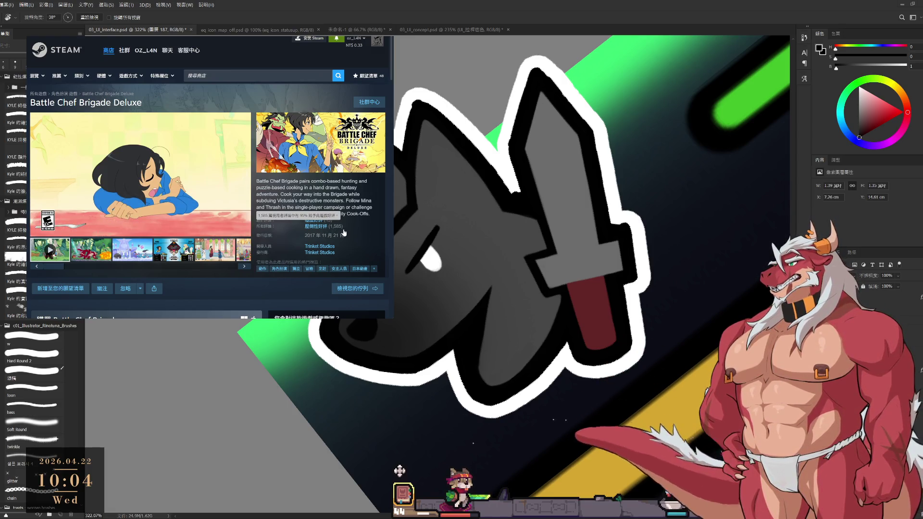
pyautogui.scroll(-3, 258, 200)
pyautogui.scroll(3, 258, 200)
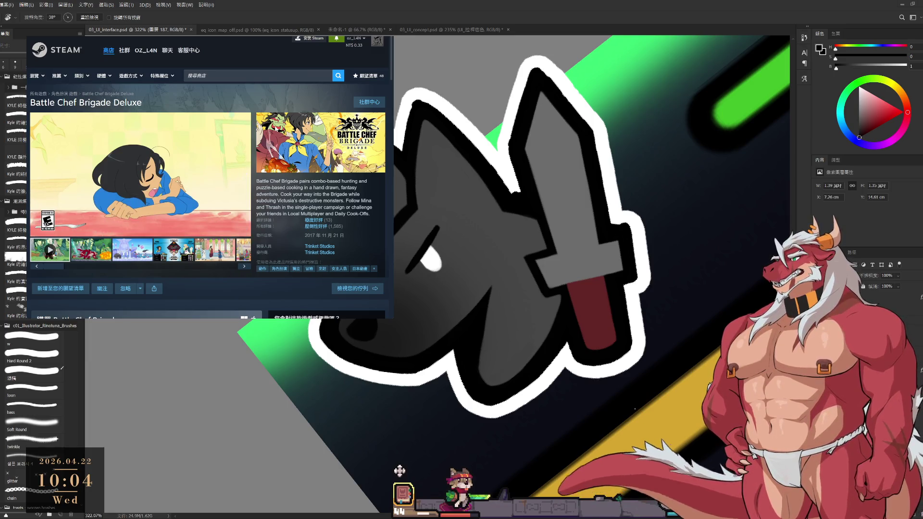
pyautogui.click(133, 250)
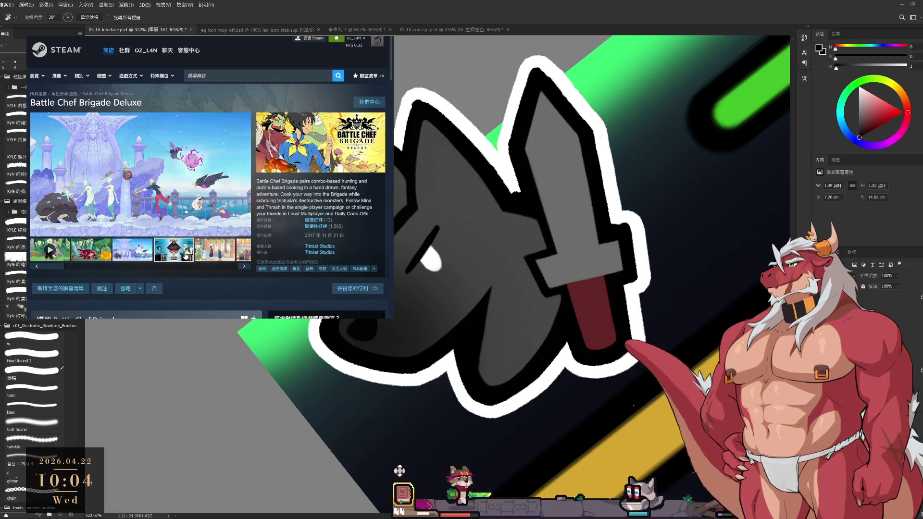
pyautogui.click(174, 249)
pyautogui.click(221, 253)
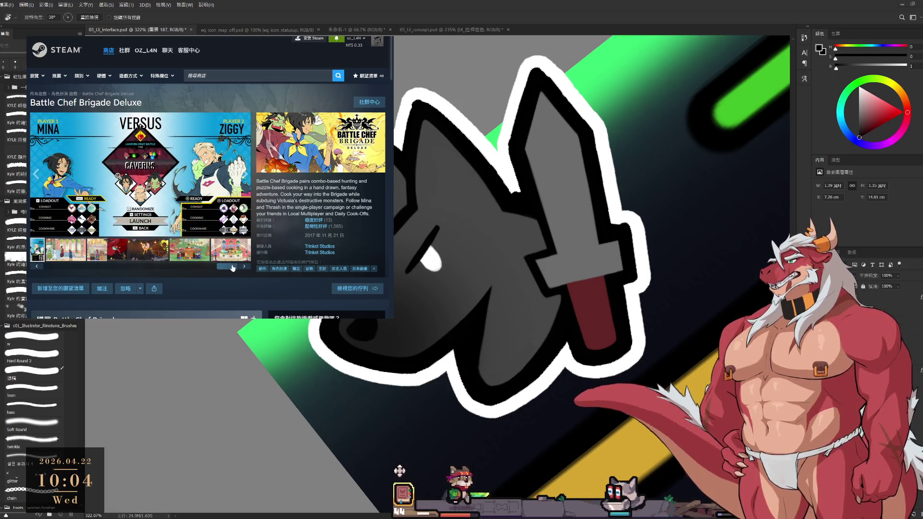
pyautogui.click(188, 255)
pyautogui.click(134, 250)
pyautogui.click(101, 249)
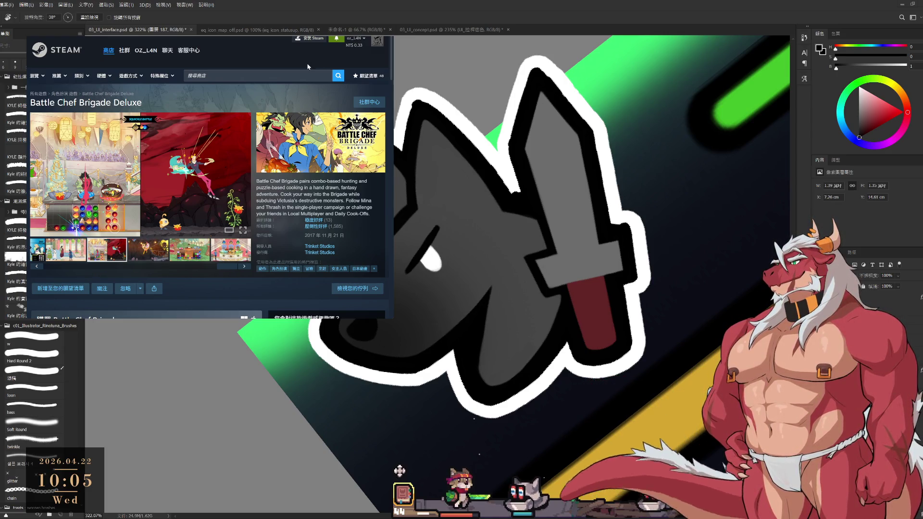
# Scroll down through the reviews and back, then view the throne-room screenshot again.
pyautogui.scroll(-3, 255, 174)
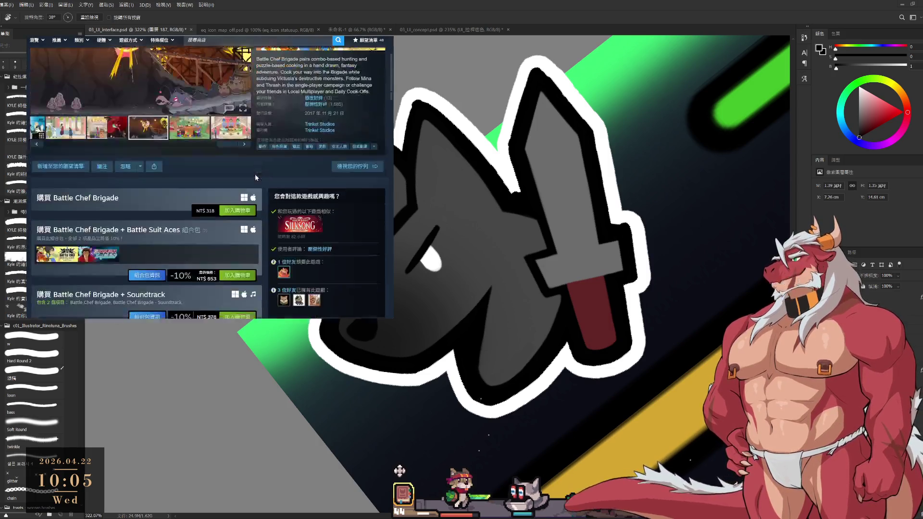
pyautogui.scroll(-2, 269, 171)
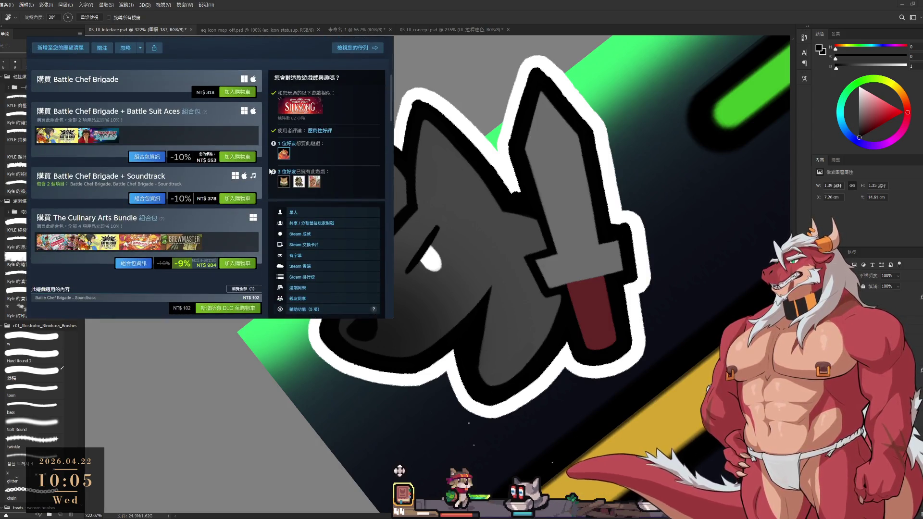
pyautogui.scroll(-5, 272, 171)
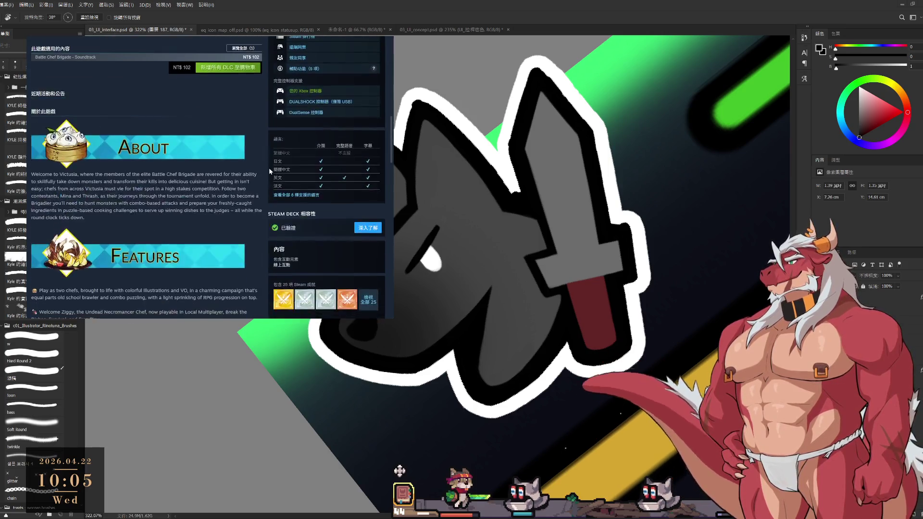
pyautogui.scroll(-15, 270, 171)
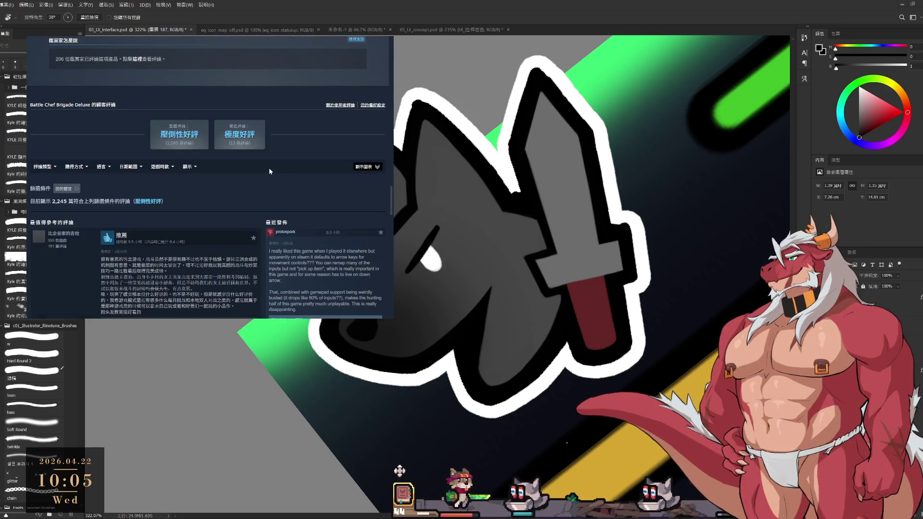
pyautogui.scroll(-2, 269, 168)
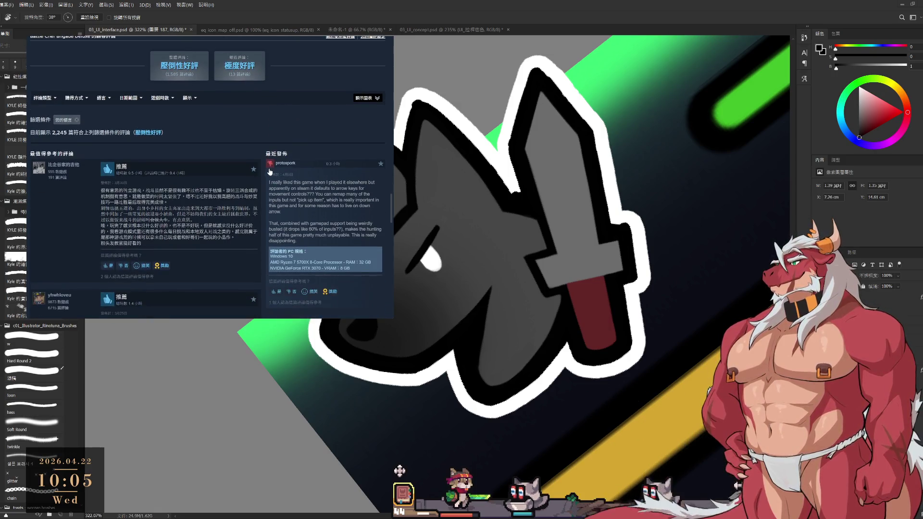
pyautogui.scroll(10, 267, 185)
pyautogui.scroll(20, 267, 185)
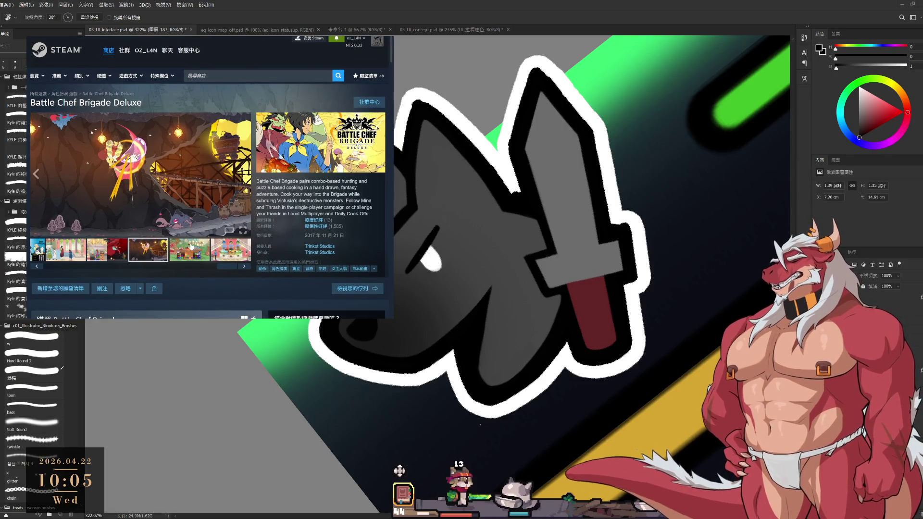
pyautogui.click(191, 246)
pyautogui.click(227, 257)
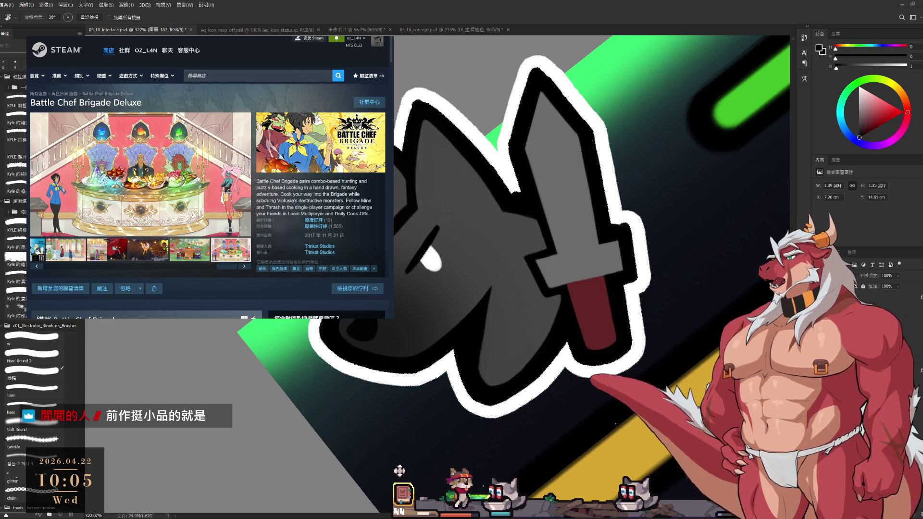
# Scroll the store page once more and view another Battle Chef Brigade screenshot.
pyautogui.scroll(-20, 223, 255)
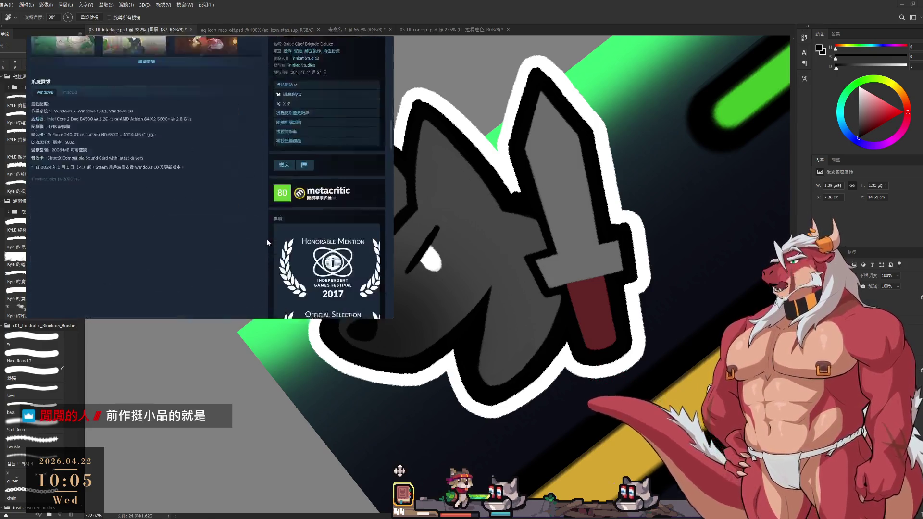
pyautogui.scroll(5, 264, 245)
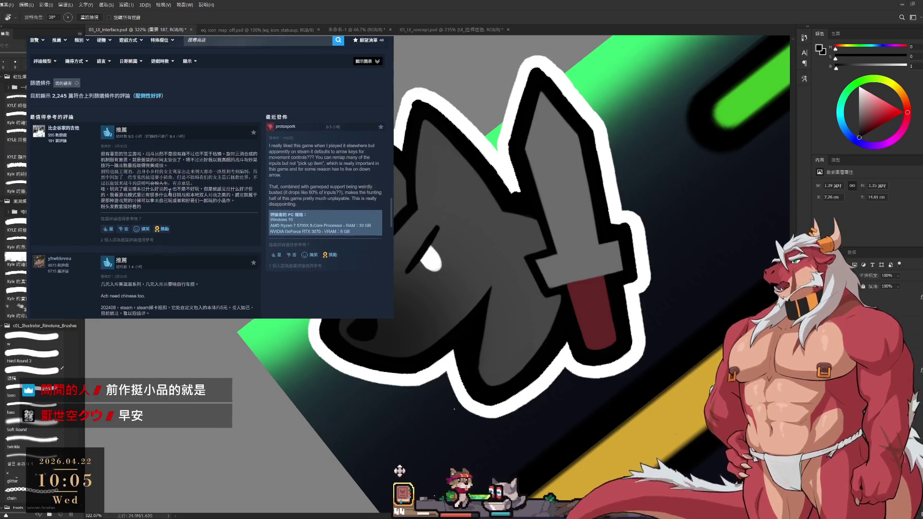
pyautogui.scroll(-8, 239, 218)
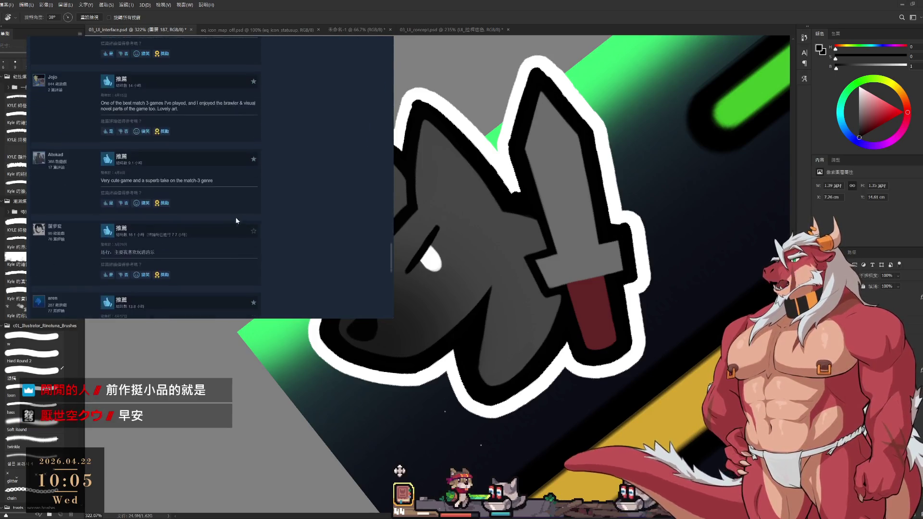
pyautogui.scroll(-10, 172, 219)
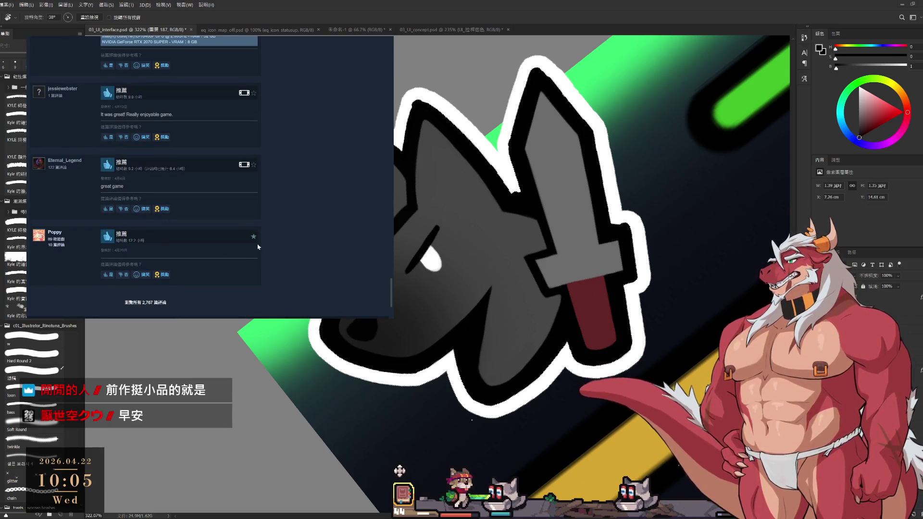
pyautogui.scroll(5, 297, 248)
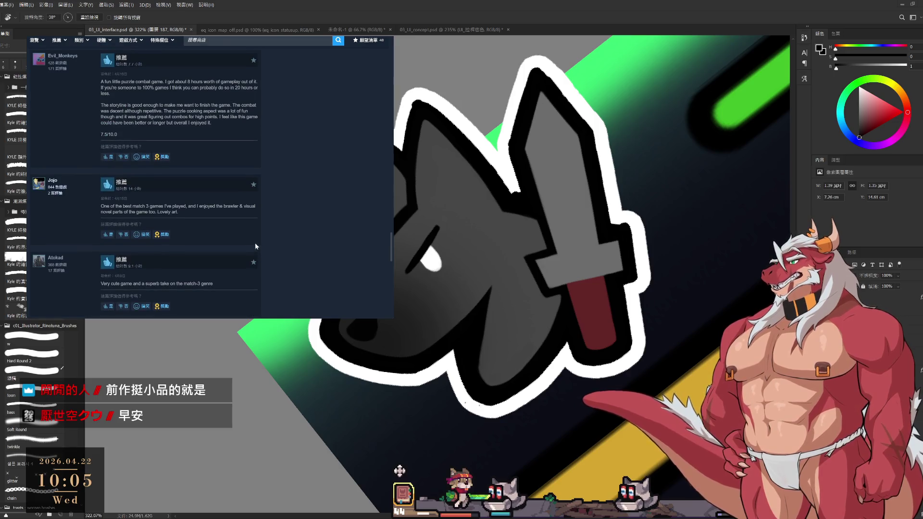
pyautogui.scroll(10, 262, 247)
pyautogui.scroll(15, 259, 250)
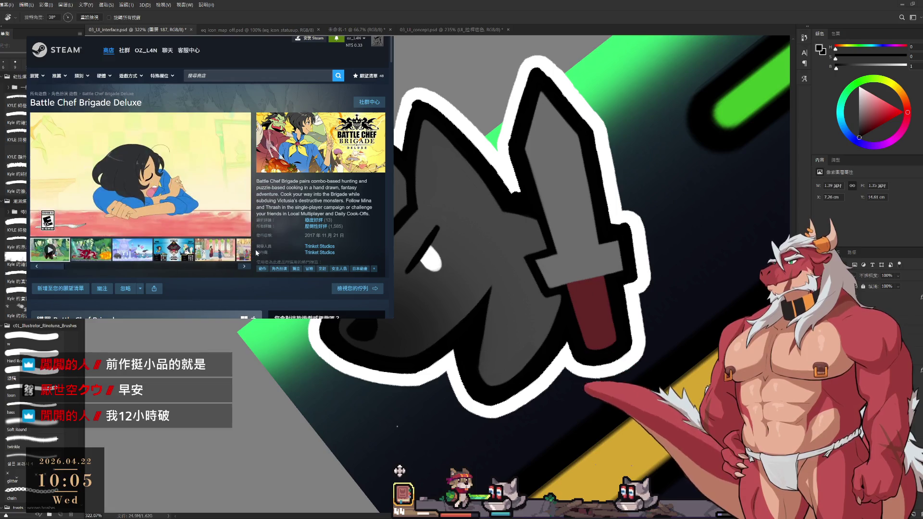
pyautogui.click(138, 243)
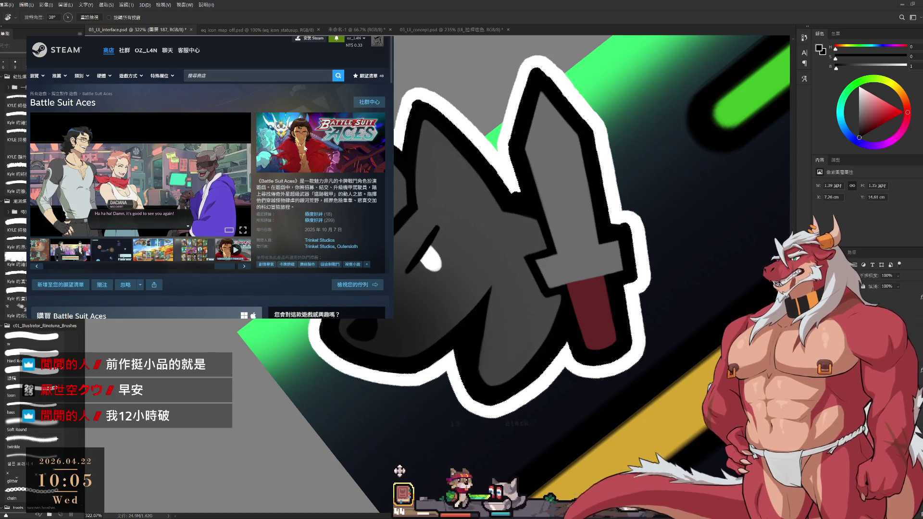
# View the Battle Suit Aces card-battle screenshot and drag along the thumbnail strip.
pyautogui.click(195, 258)
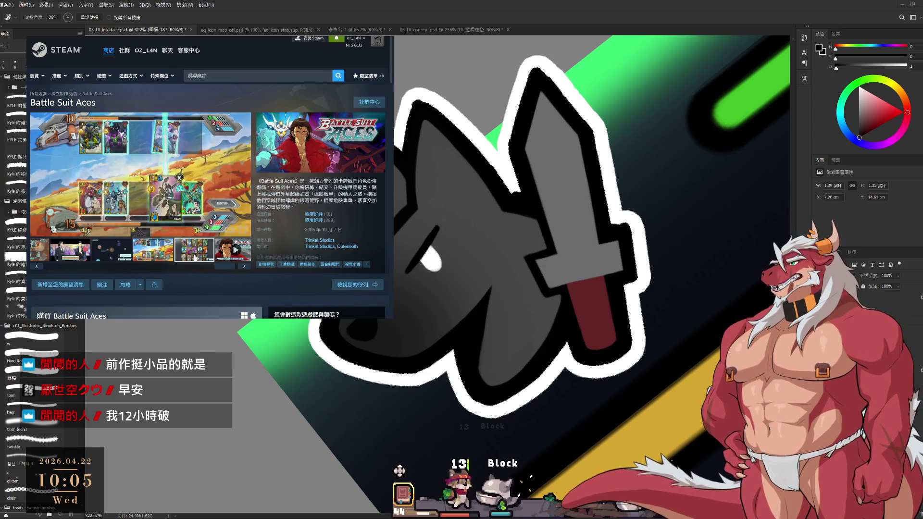
pyautogui.moveTo(212, 267); pyautogui.dragTo(120, 275)
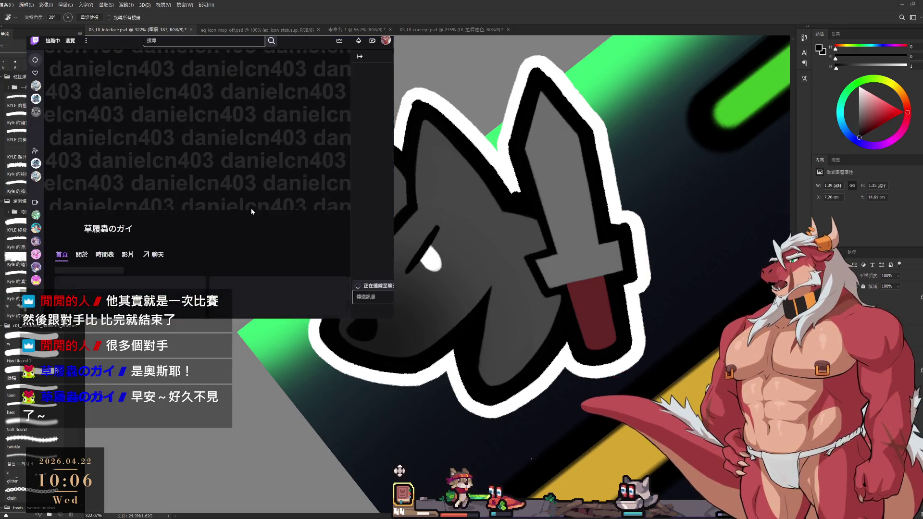
# Open the Twitch channel's main page with chat, then switch back to the Steam store page.
pyautogui.click(114, 231)
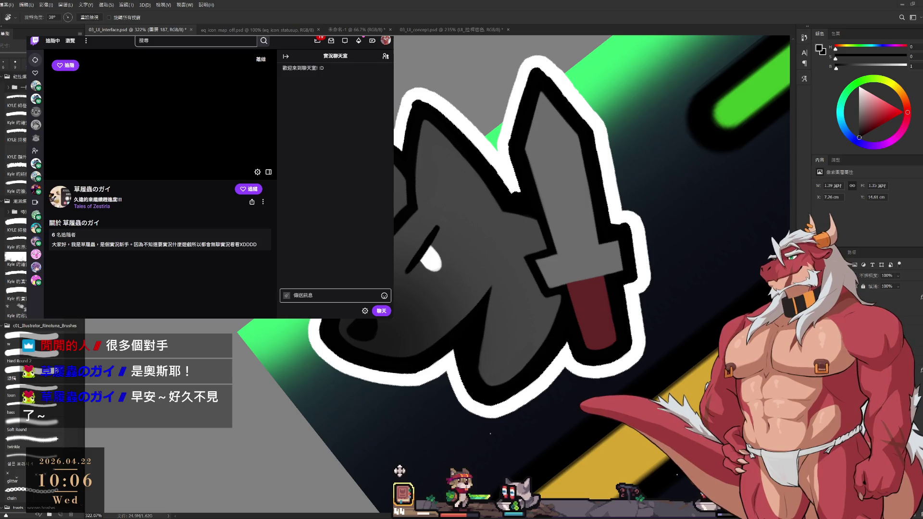
pyautogui.hotkey('alt', 'Tab')
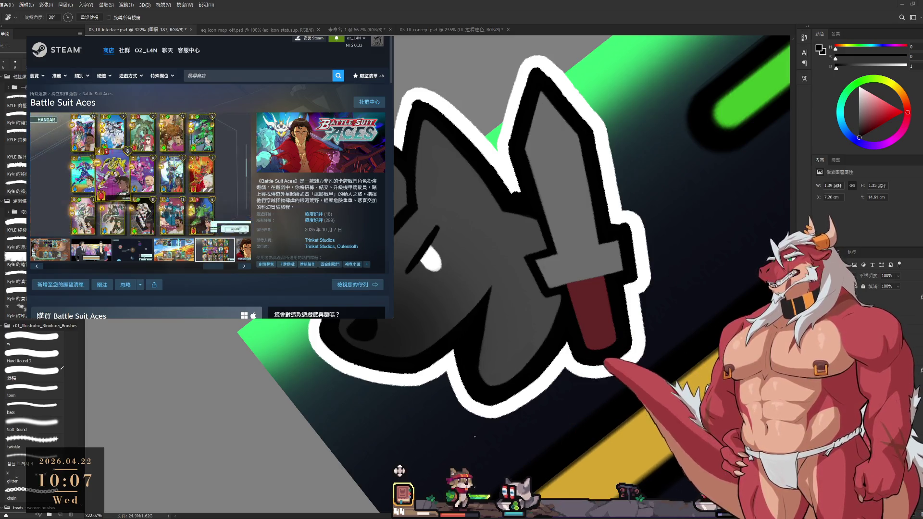
# Show the star-map screenshot in the Battle Suit Aces gallery, then go to the Google 280/24 result tab.
pyautogui.click(244, 265)
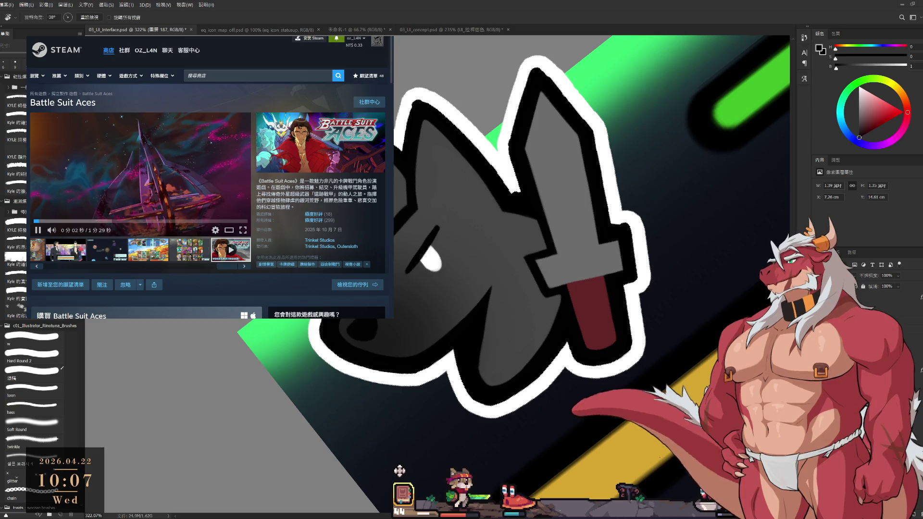
pyautogui.click(107, 250)
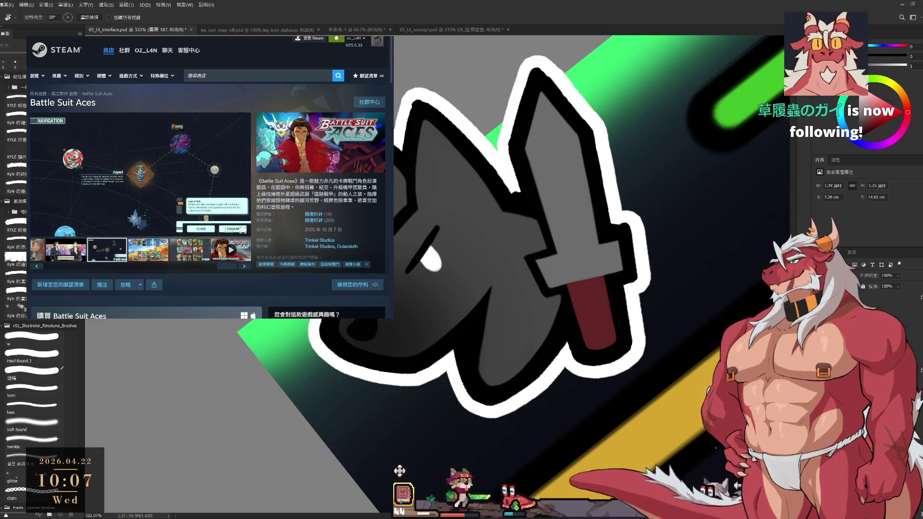
pyautogui.hotkey('ctrl', 'Tab')
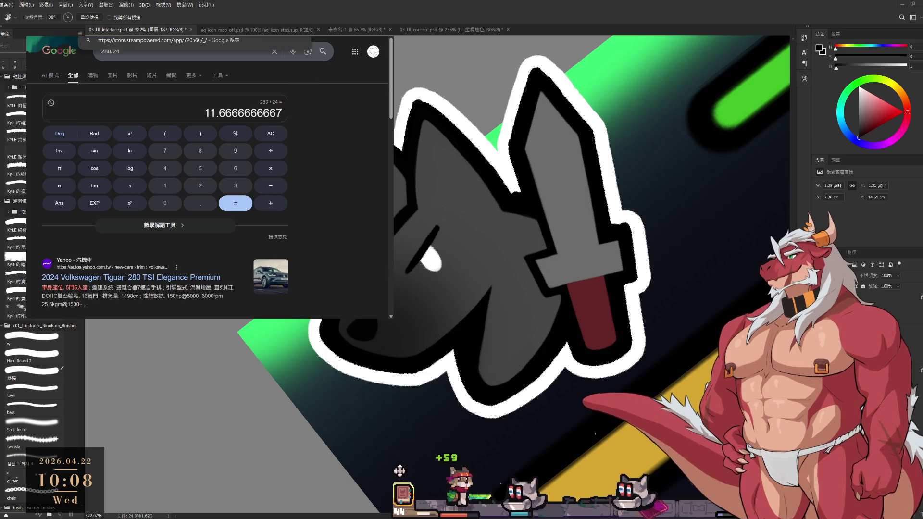
# Open the 守夜人：長夜 store page, view its screenshots, and select the 3,232 review count.
pyautogui.click(145, 33)
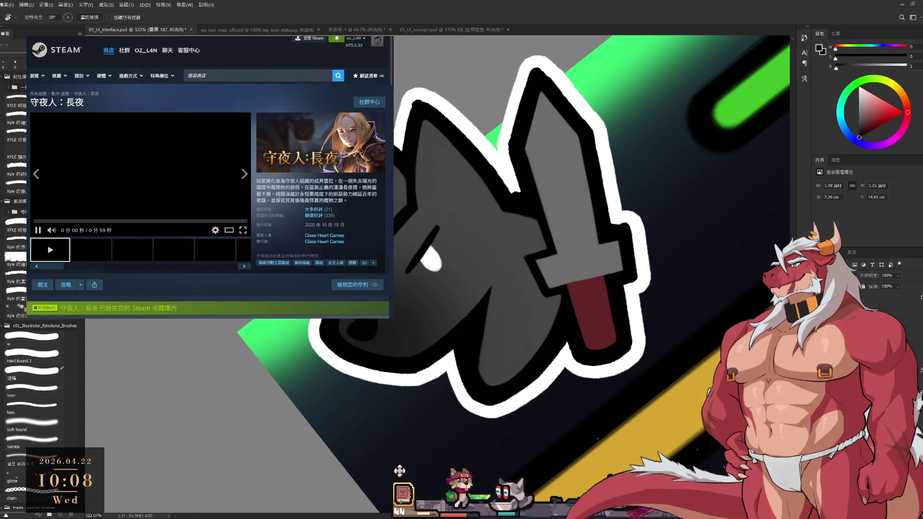
pyautogui.click(103, 253)
pyautogui.click(120, 247)
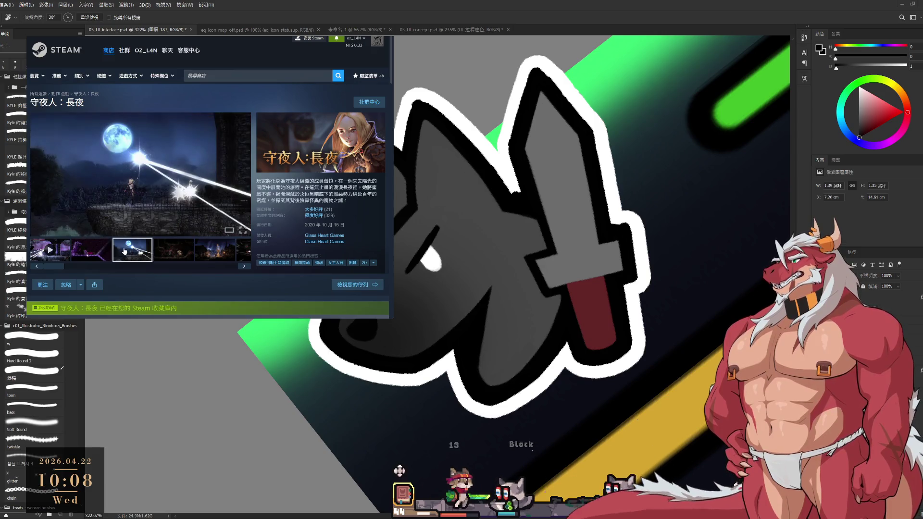
pyautogui.click(167, 255)
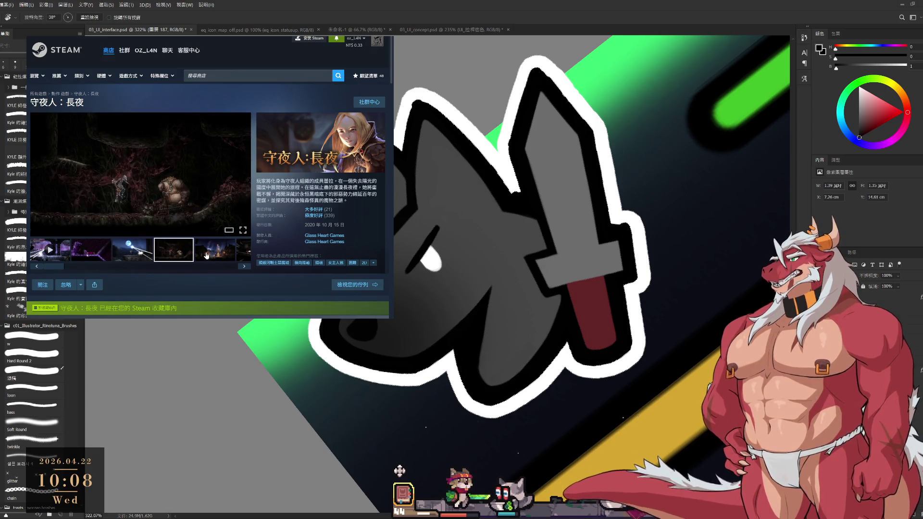
pyautogui.scroll(-20, 206, 255)
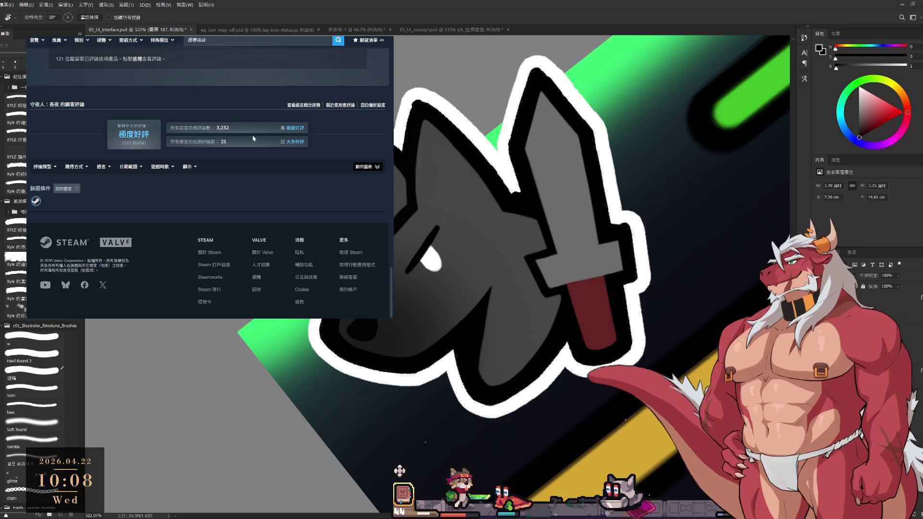
pyautogui.doubleClick(231, 120)
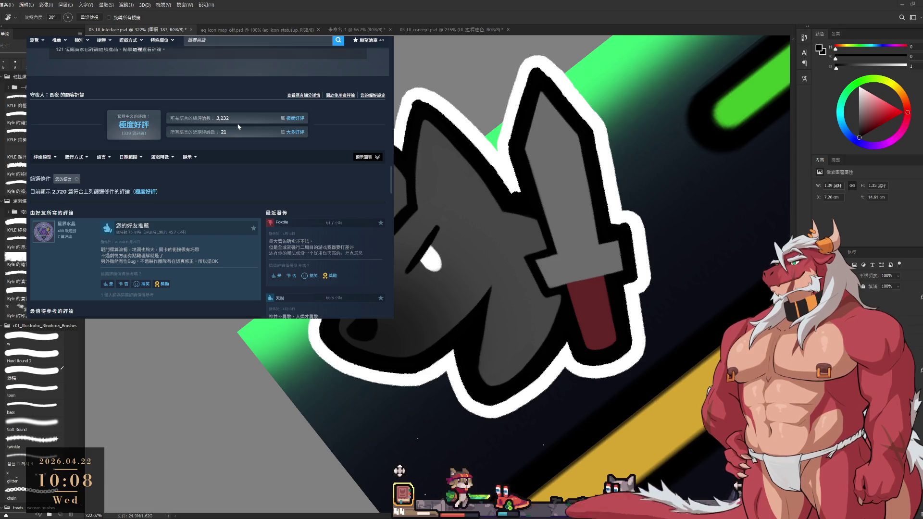
# Browse the Vigil page and open the Glass Heart Games developer product list.
pyautogui.scroll(3, 254, 215)
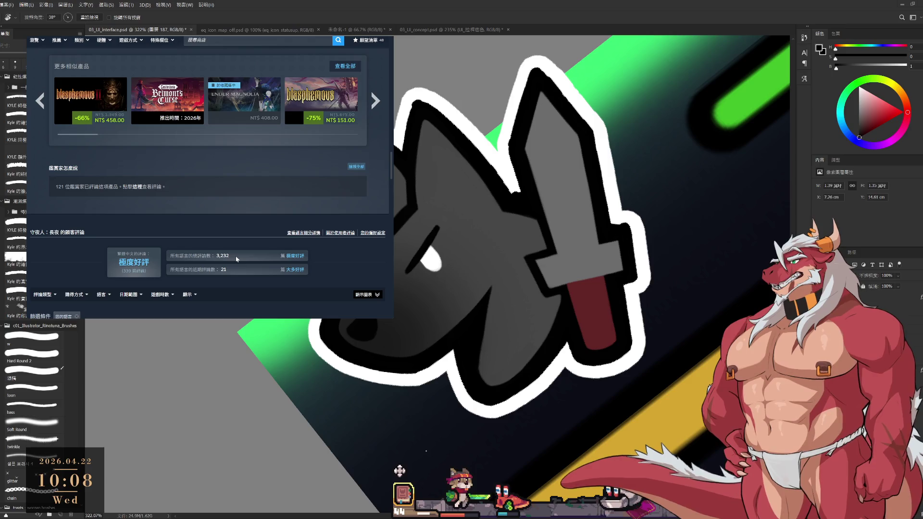
pyautogui.scroll(-5, 236, 258)
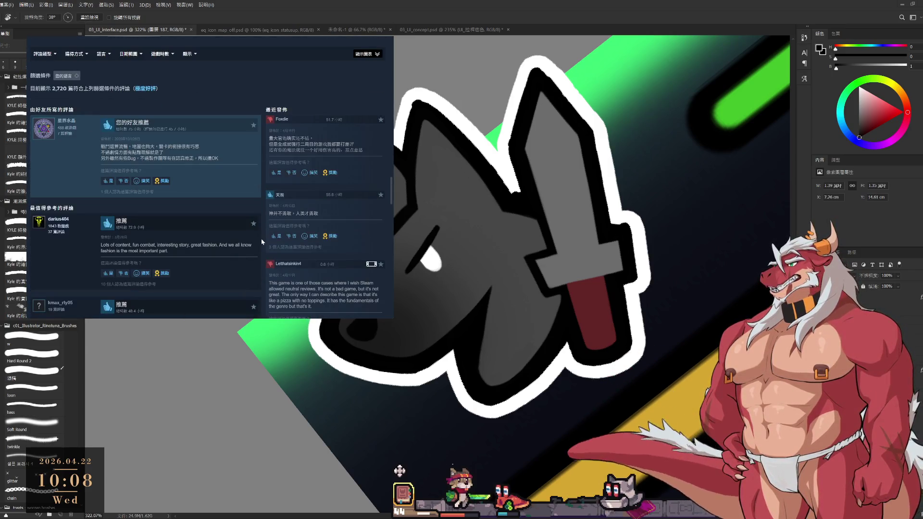
pyautogui.scroll(2, 264, 221)
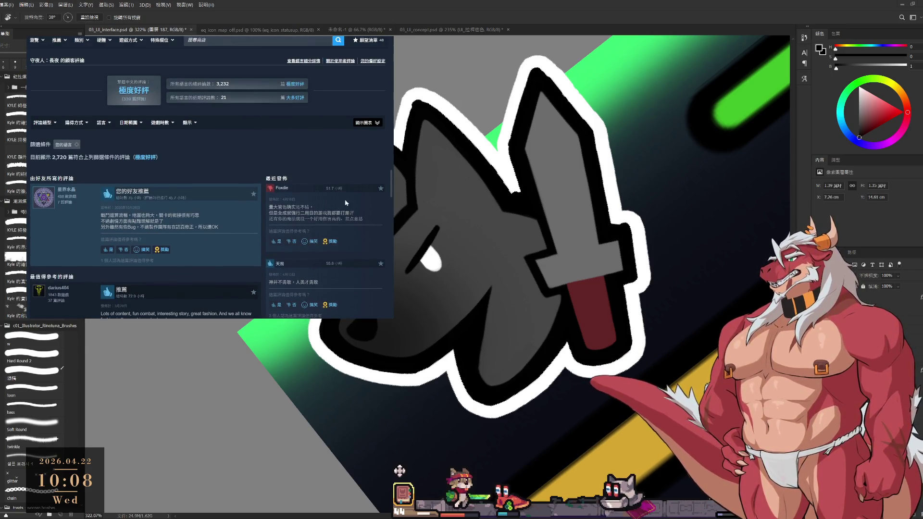
pyautogui.scroll(-3, 332, 207)
pyautogui.scroll(-3, 288, 200)
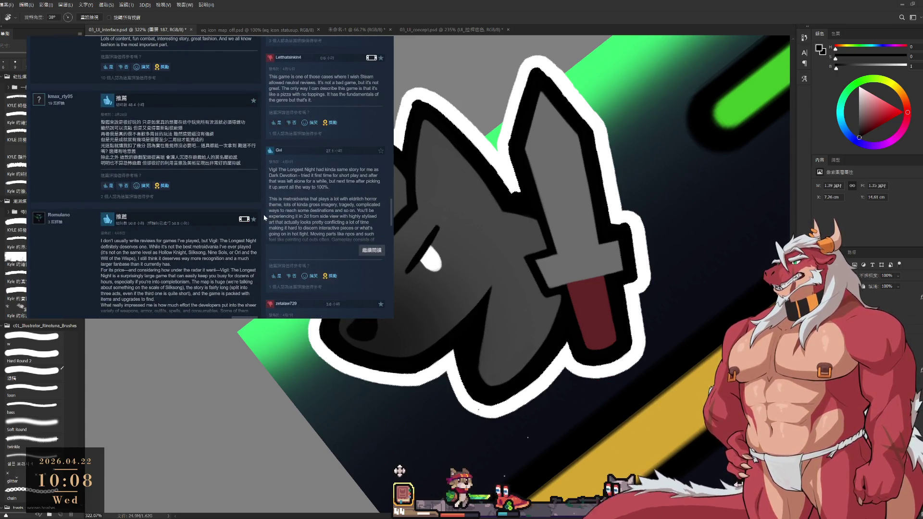
pyautogui.scroll(-4, 264, 217)
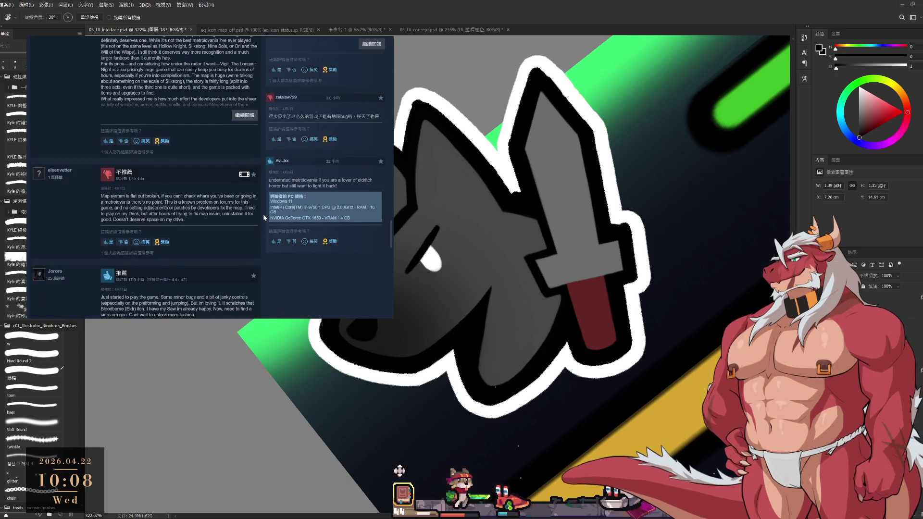
pyautogui.scroll(-3, 263, 216)
pyautogui.scroll(-3, 263, 216)
pyautogui.scroll(10, 263, 217)
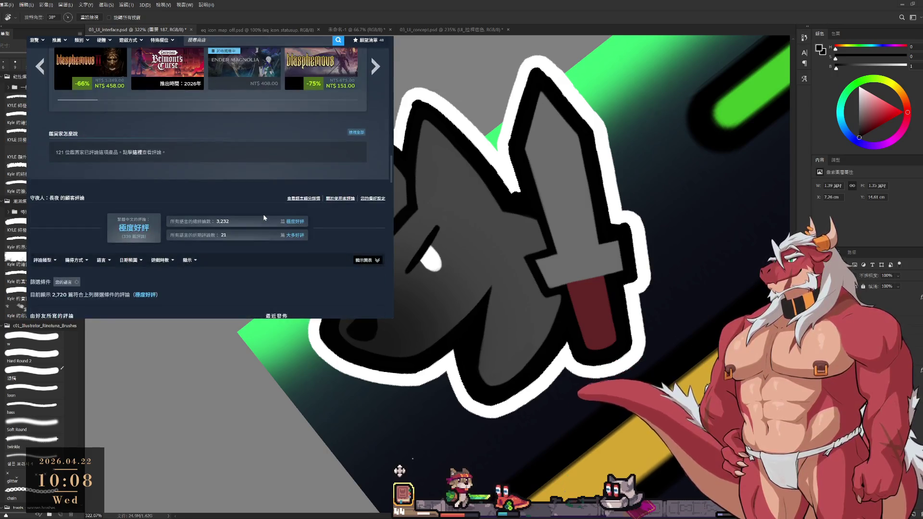
pyautogui.scroll(3, 263, 215)
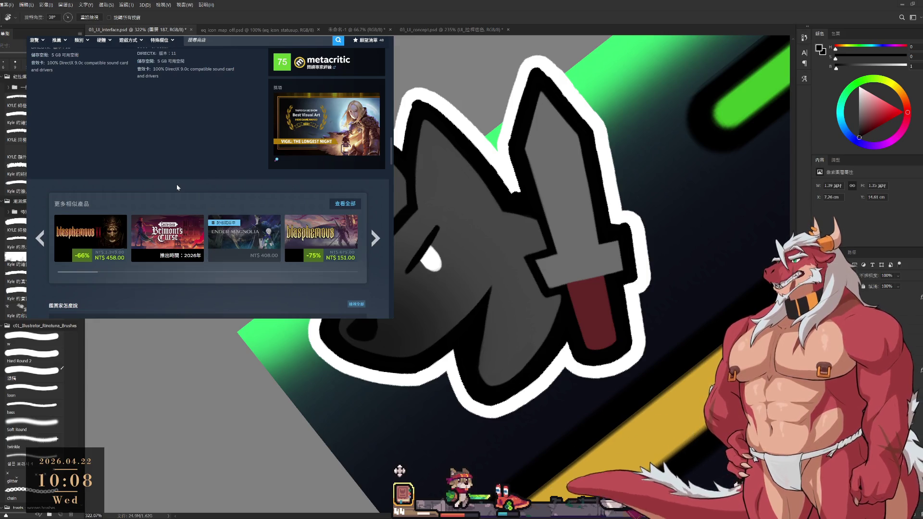
pyautogui.moveTo(258, 244)
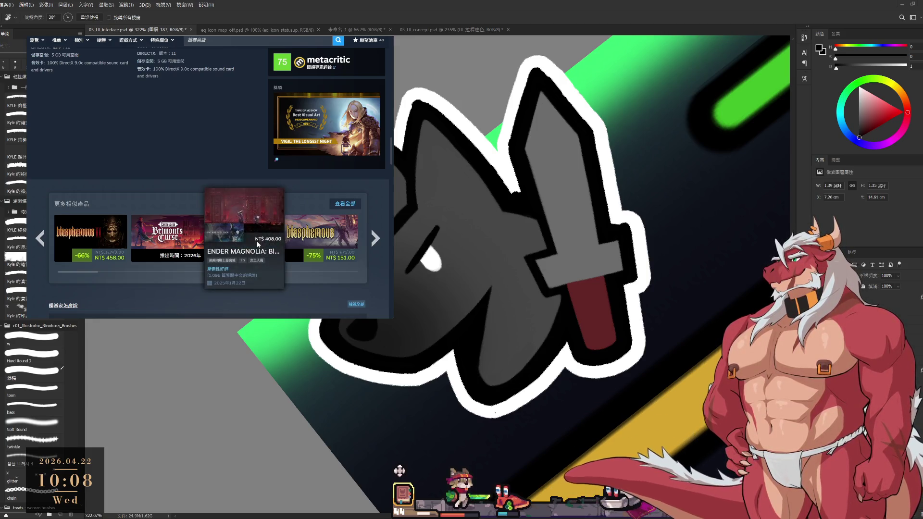
pyautogui.scroll(4, 265, 190)
pyautogui.scroll(8, 265, 190)
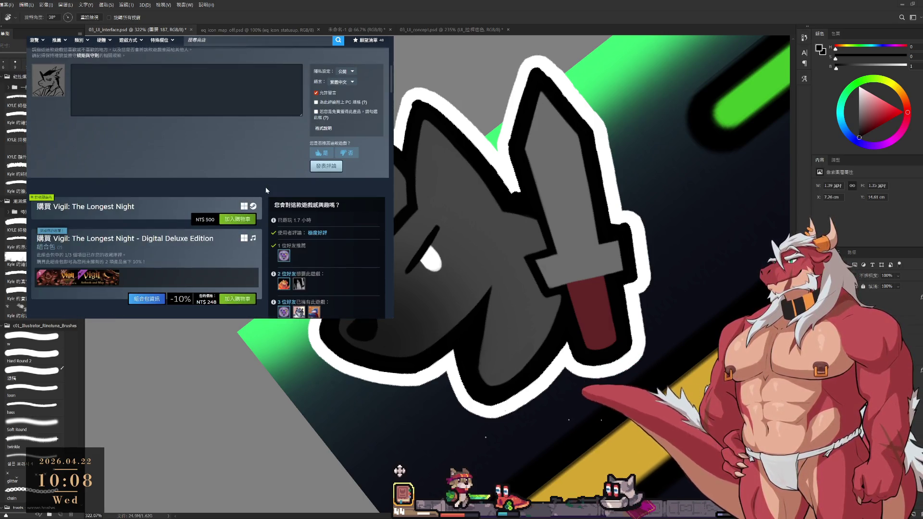
pyautogui.scroll(5, 265, 189)
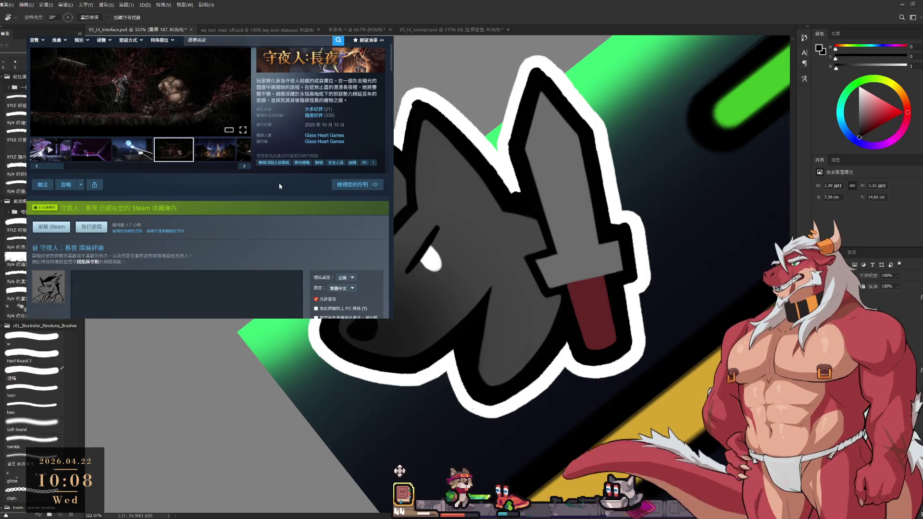
pyautogui.click(321, 136)
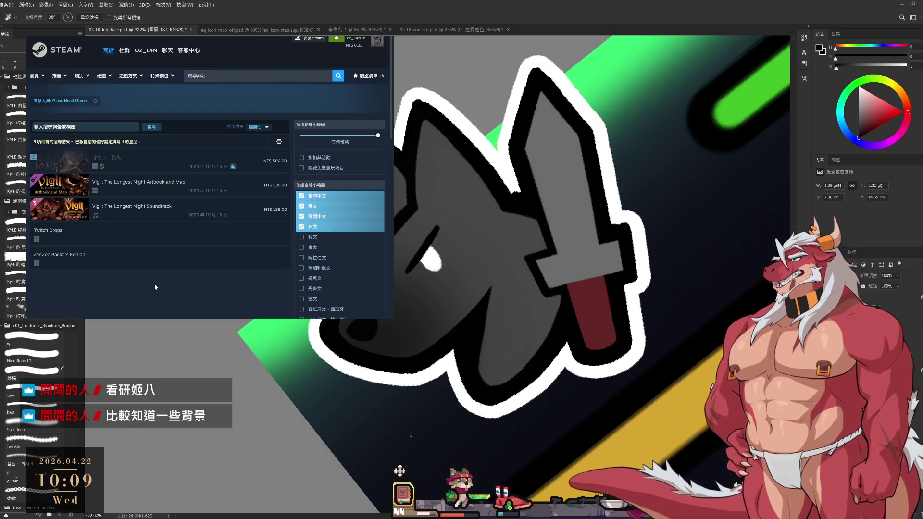
# Return to the 守夜人：長夜 page, then search the store for 炎姬 and open its page.
pyautogui.click(58, 160)
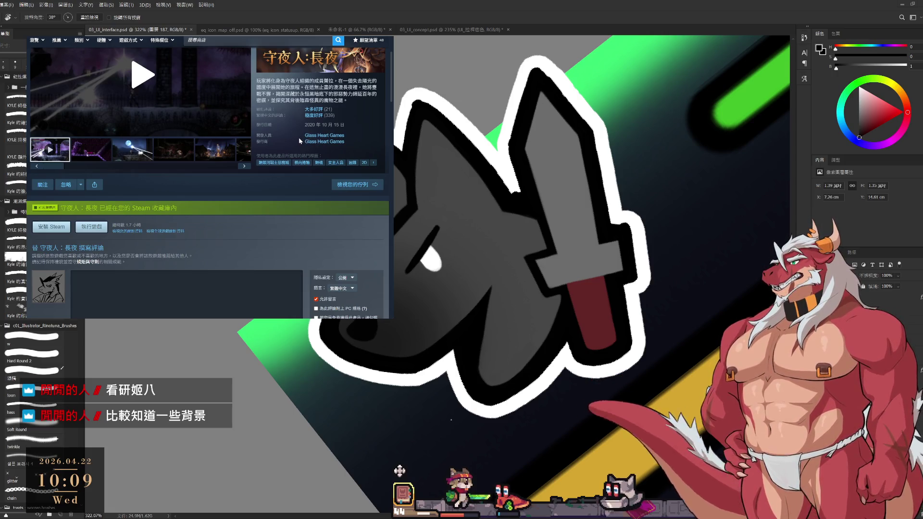
pyautogui.click(253, 41)
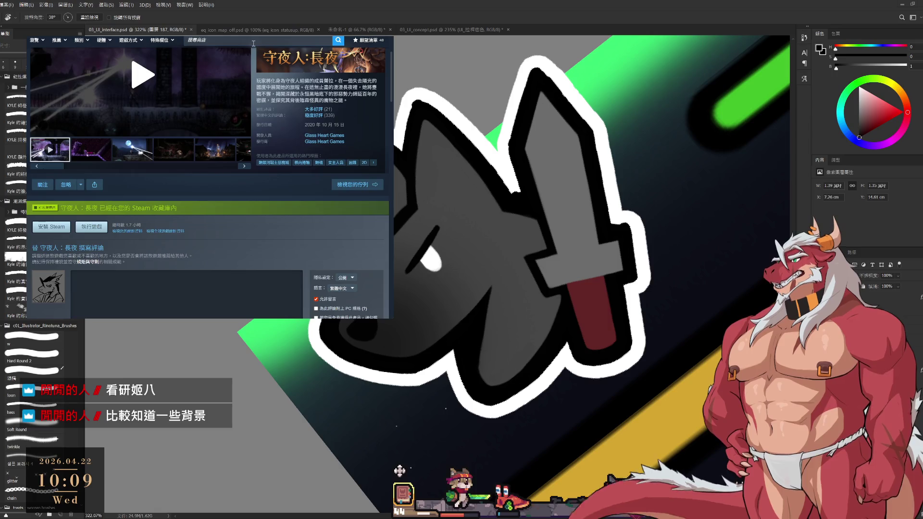
pyautogui.write('畫')
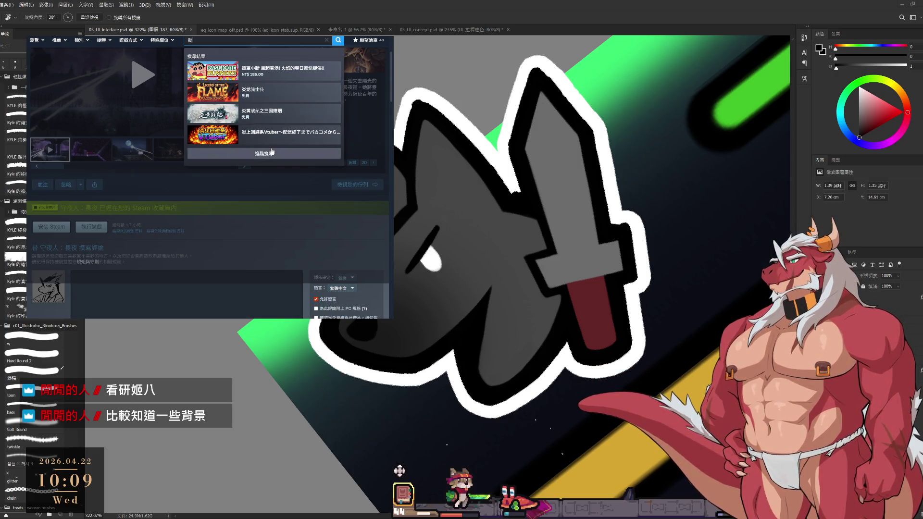
pyautogui.write('機')
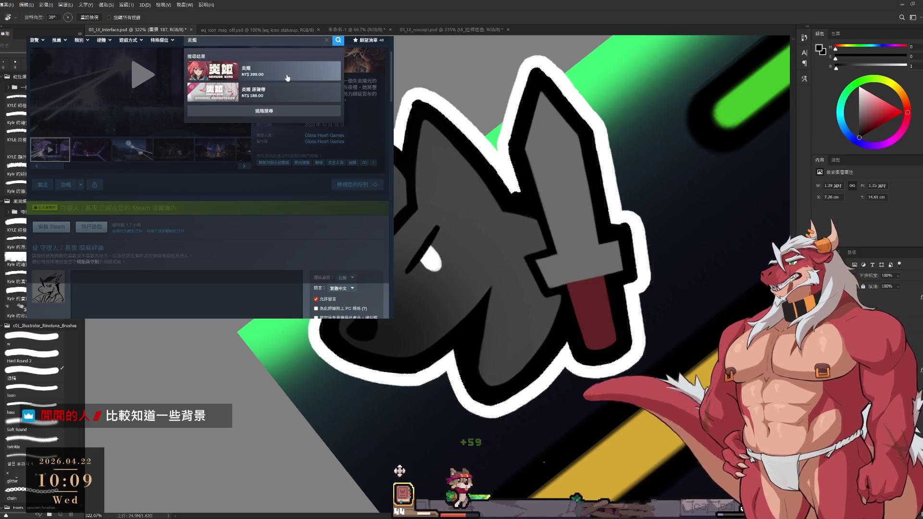
pyautogui.click(287, 78)
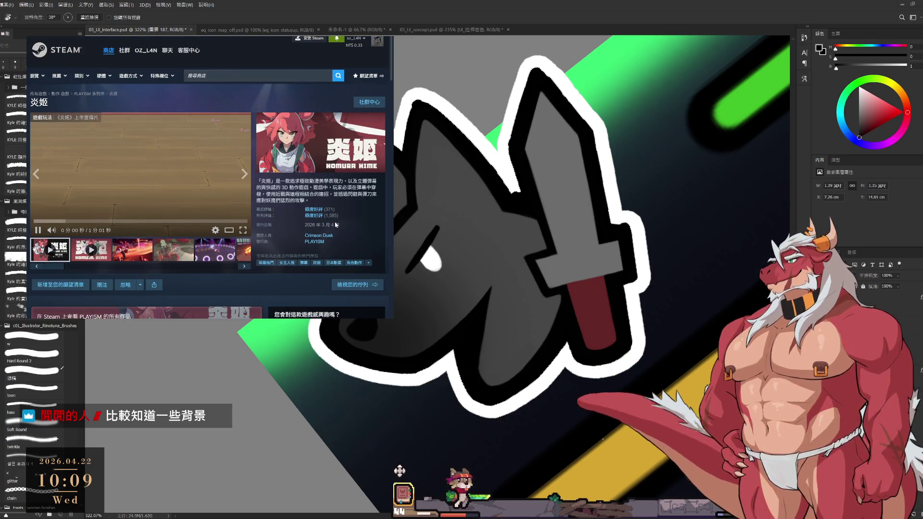
# Browse the 炎姬 gameplay screenshots, leaving the fourth one in the main view.
pyautogui.moveTo(330, 218)
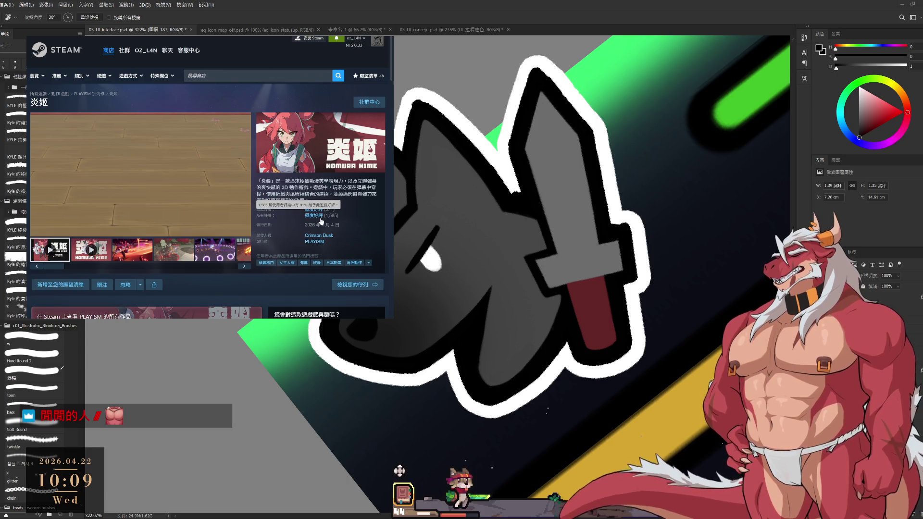
pyautogui.click(182, 254)
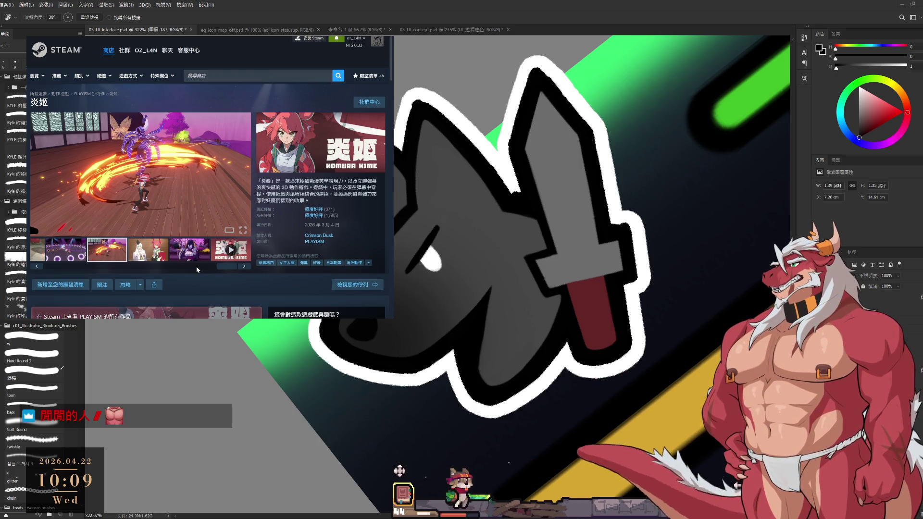
pyautogui.moveTo(223, 265); pyautogui.dragTo(50, 286)
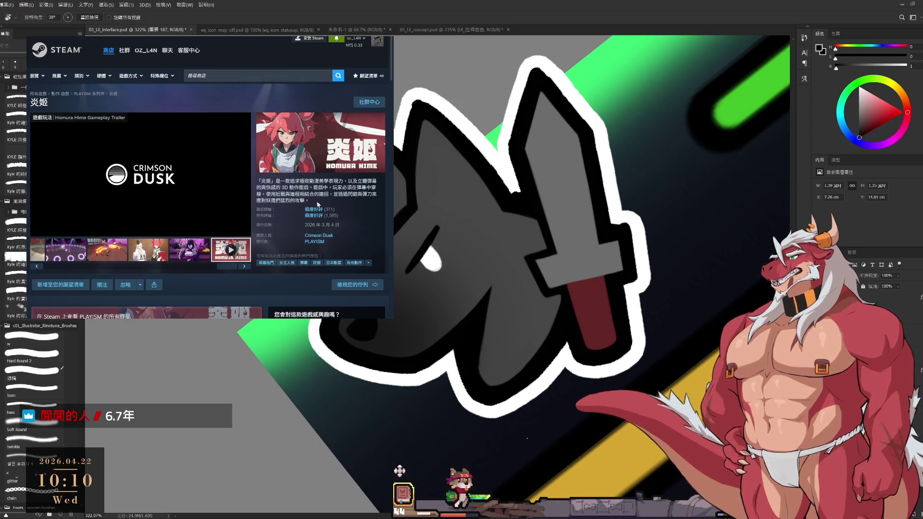
pyautogui.click(137, 250)
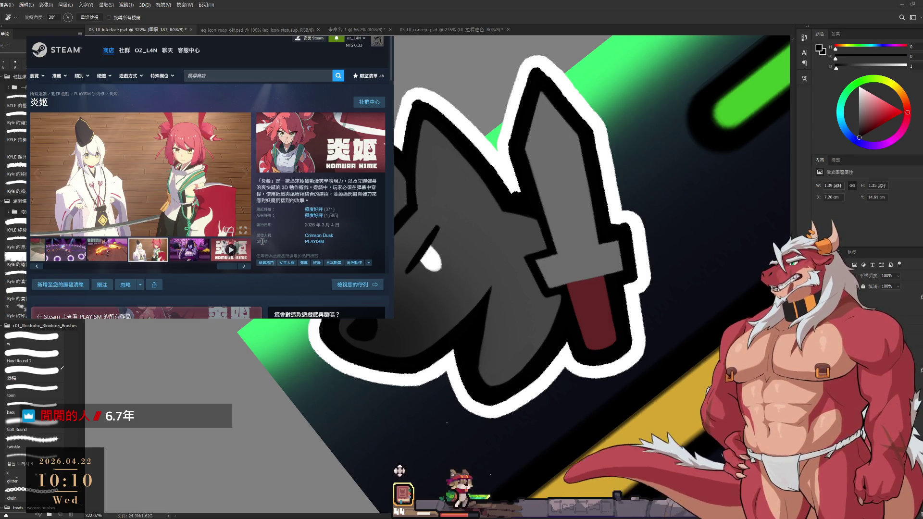
# Scroll down the 炎姬 page and open GNOSIA from PLAYISM's related products.
pyautogui.scroll(-3, 268, 226)
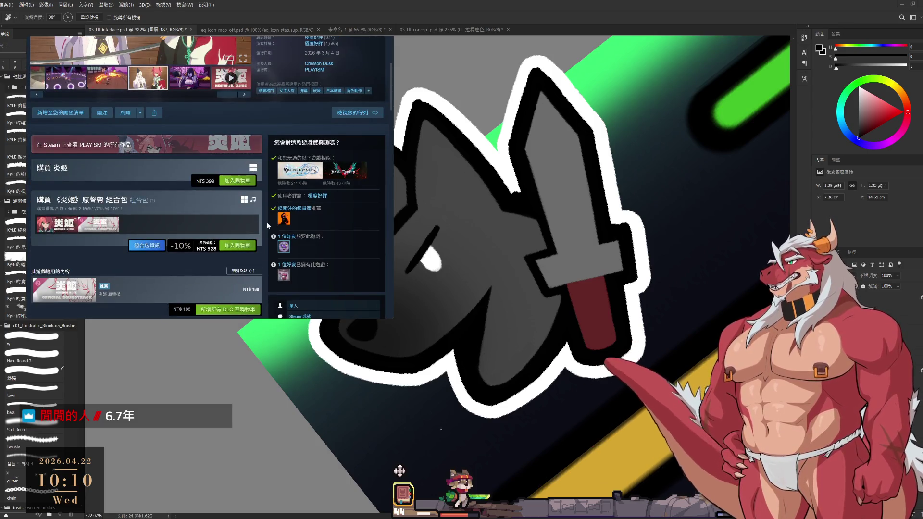
pyautogui.scroll(-5, 267, 226)
pyautogui.scroll(1, 268, 225)
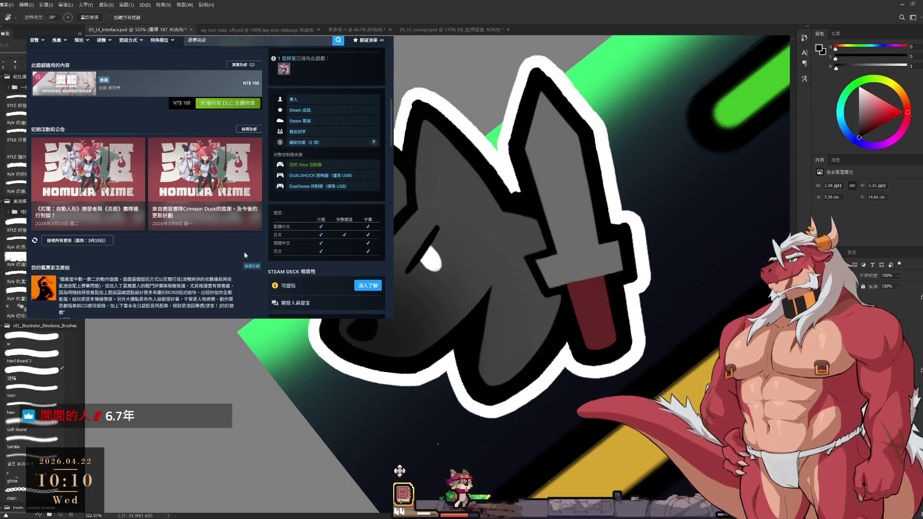
pyautogui.scroll(-3, 270, 234)
pyautogui.scroll(-5, 270, 235)
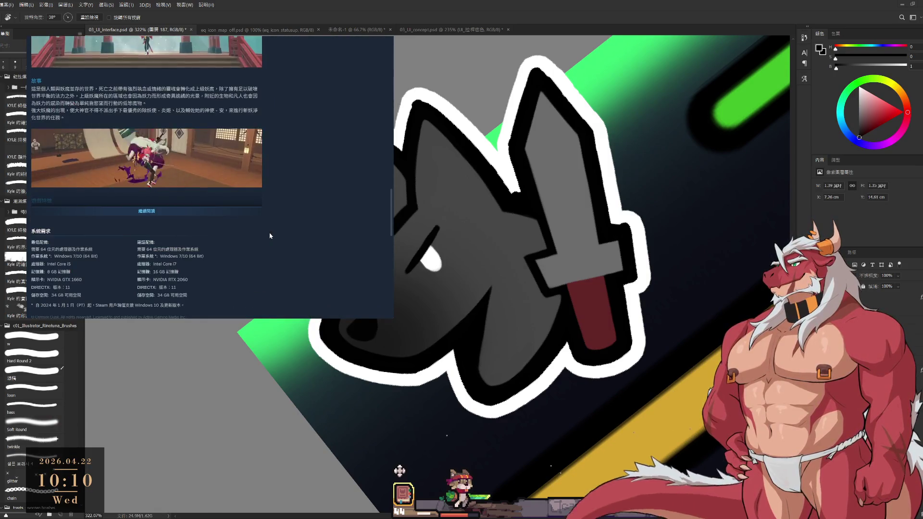
pyautogui.scroll(-5, 269, 235)
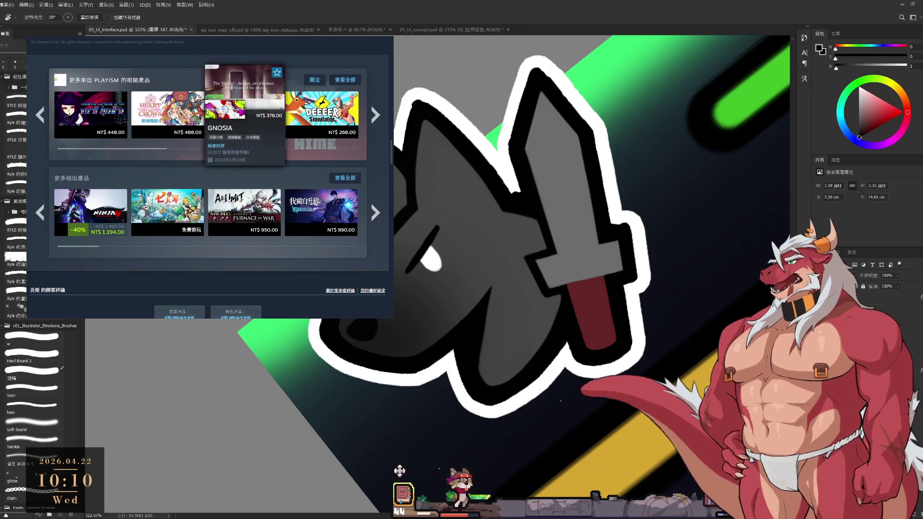
pyautogui.click(259, 115)
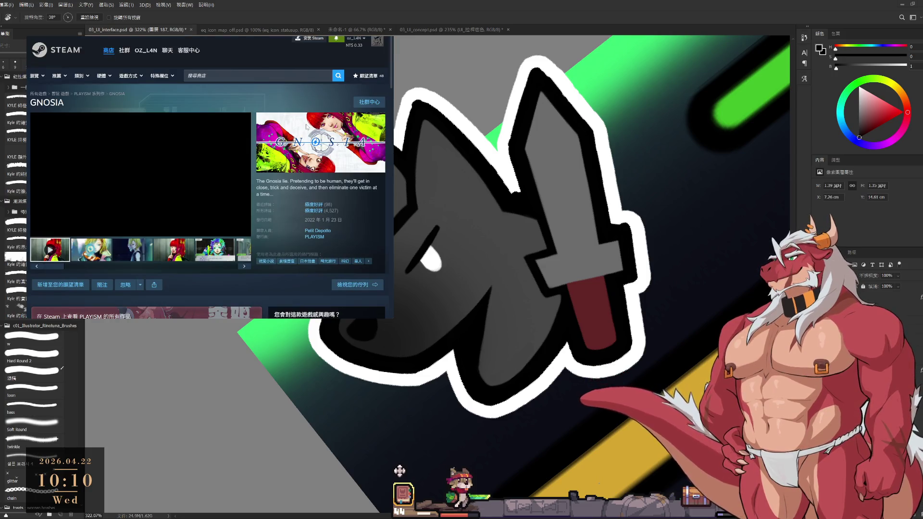
# Page GNOSIA's 更多相似產品 row forward to the set showing OPUS at -10%.
pyautogui.scroll(-1, 260, 203)
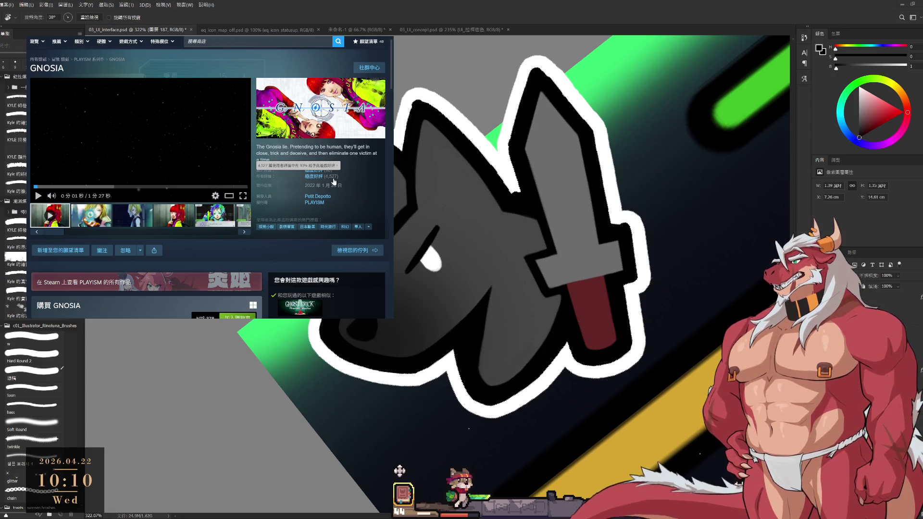
pyautogui.scroll(-10, 334, 182)
pyautogui.scroll(-10, 267, 165)
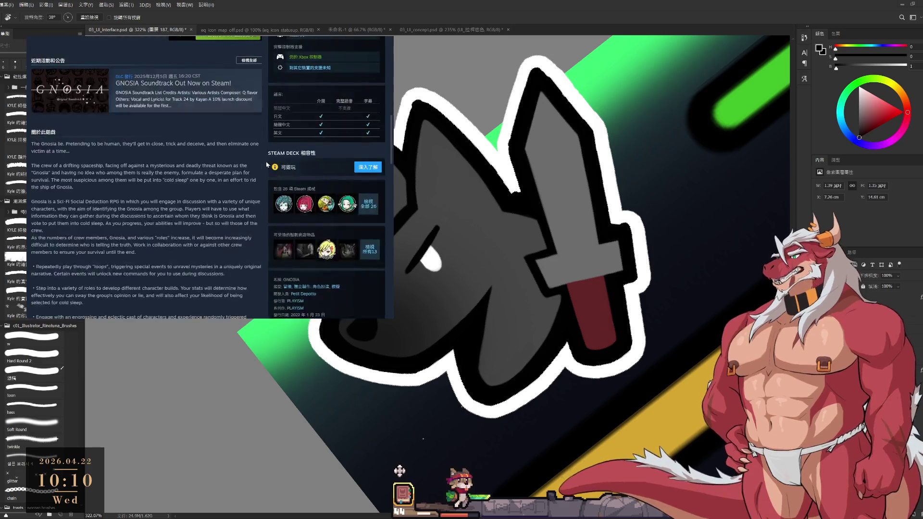
pyautogui.scroll(-10, 267, 165)
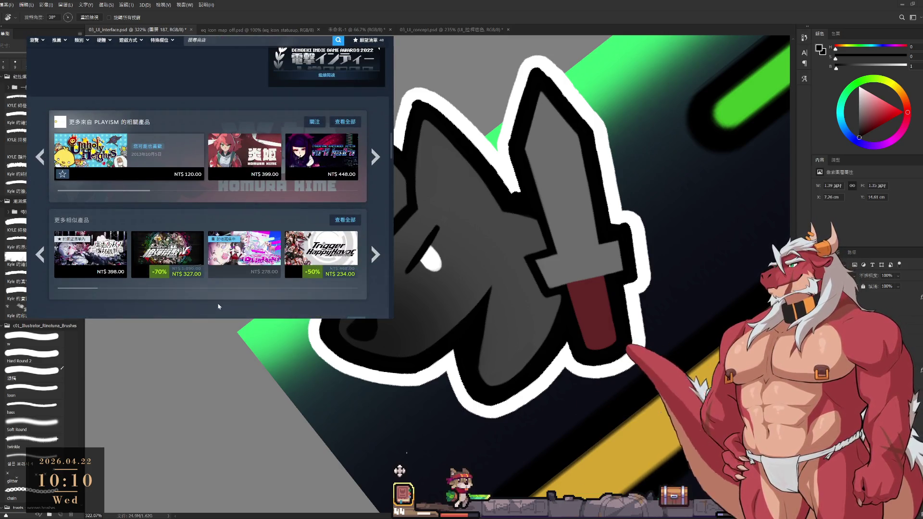
pyautogui.click(371, 245)
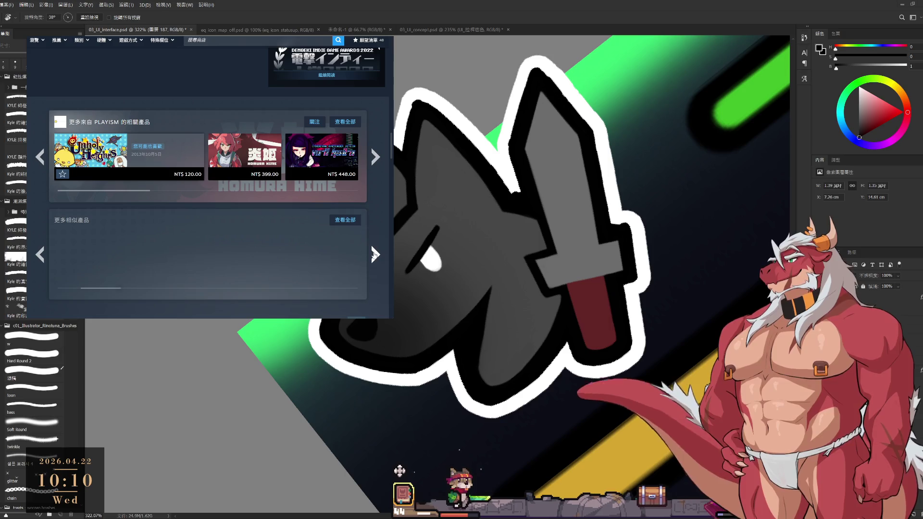
pyautogui.click(40, 248)
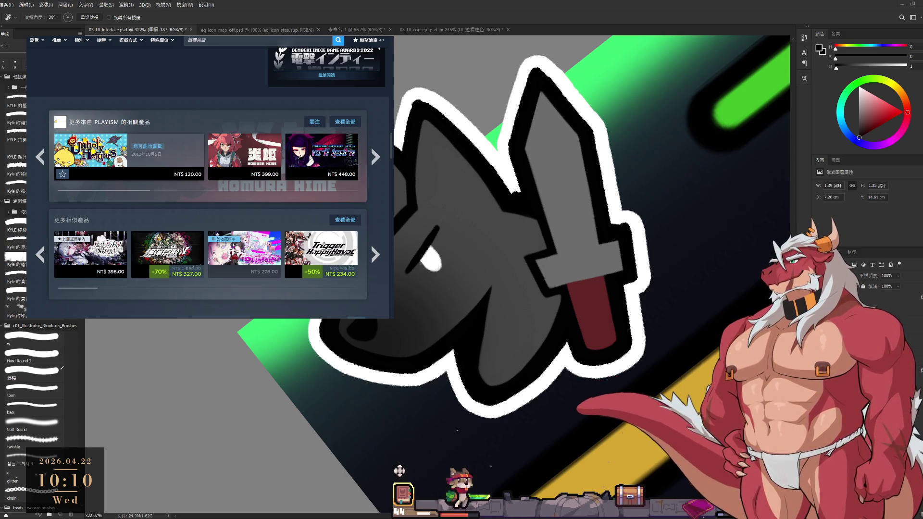
pyautogui.click(382, 259)
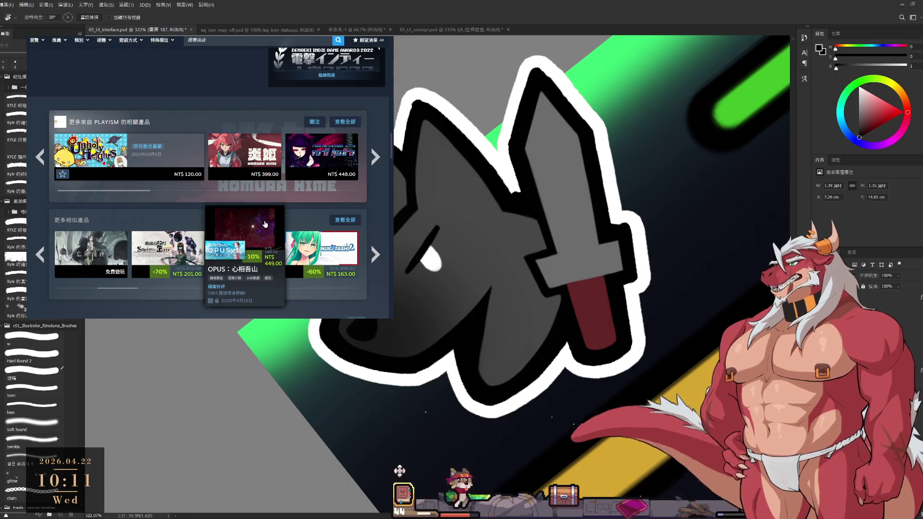
# Open OPUS：心相吾山 and review its NT$ 449 base game, -20% bundles and DLC.
pyautogui.click(265, 224)
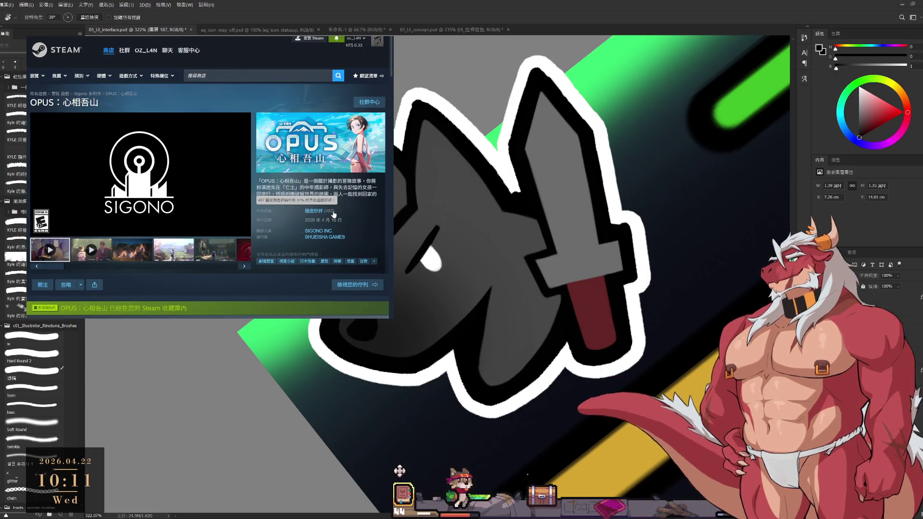
pyautogui.scroll(-8, 108, 155)
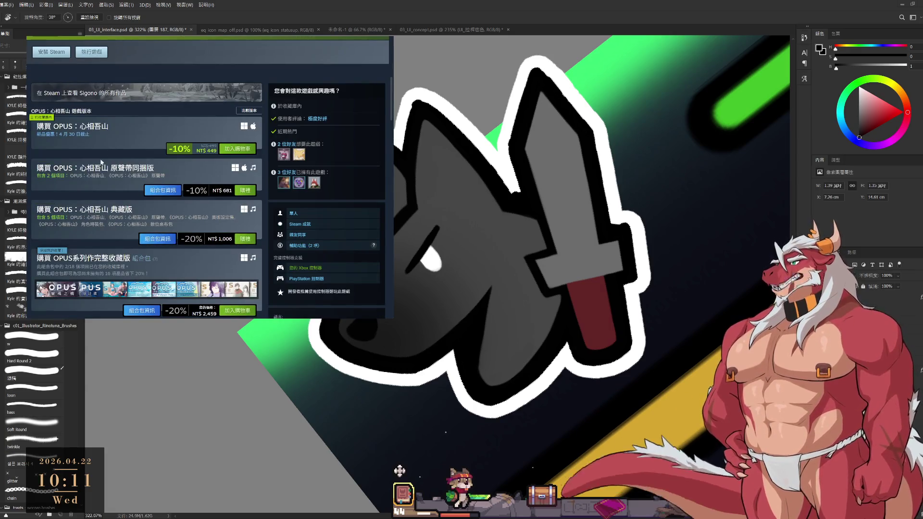
pyautogui.scroll(-3, 83, 210)
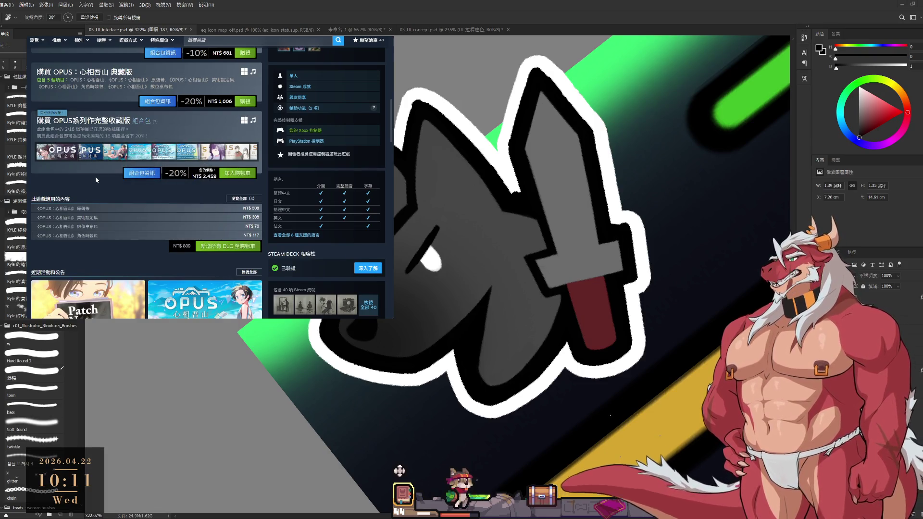
pyautogui.moveTo(195, 157)
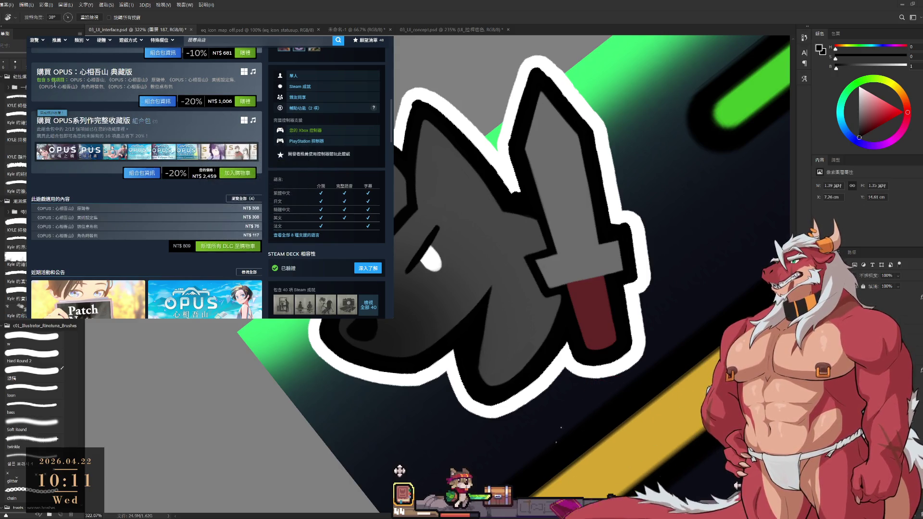
pyautogui.click(225, 40)
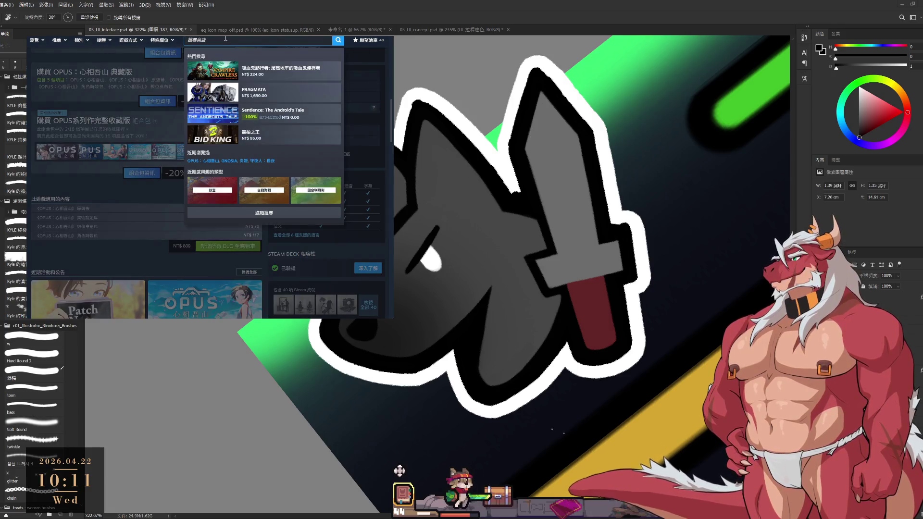
# Search 龍脈, open OPUS：龍脈常歌 -最終版-, view its third and fifth screenshots, and scroll to reviews.
pyautogui.write('力X')
pyautogui.write('脈')
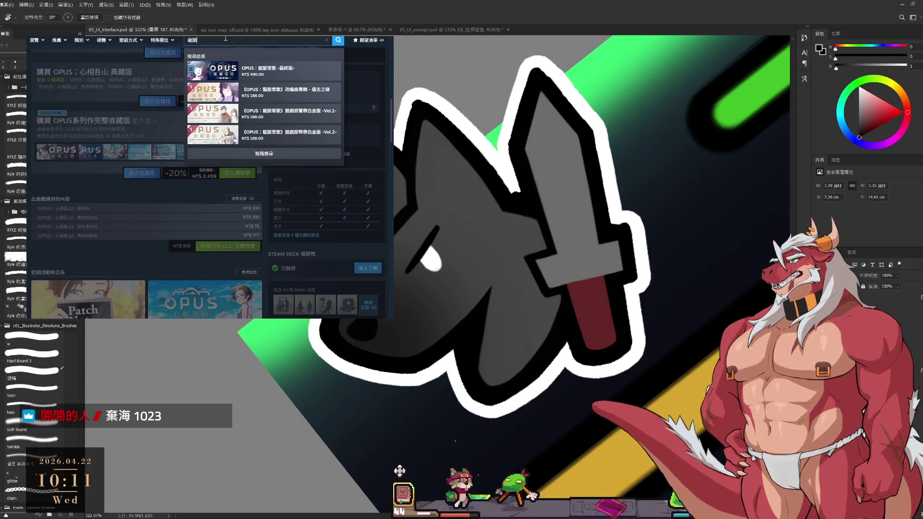
pyautogui.click(267, 72)
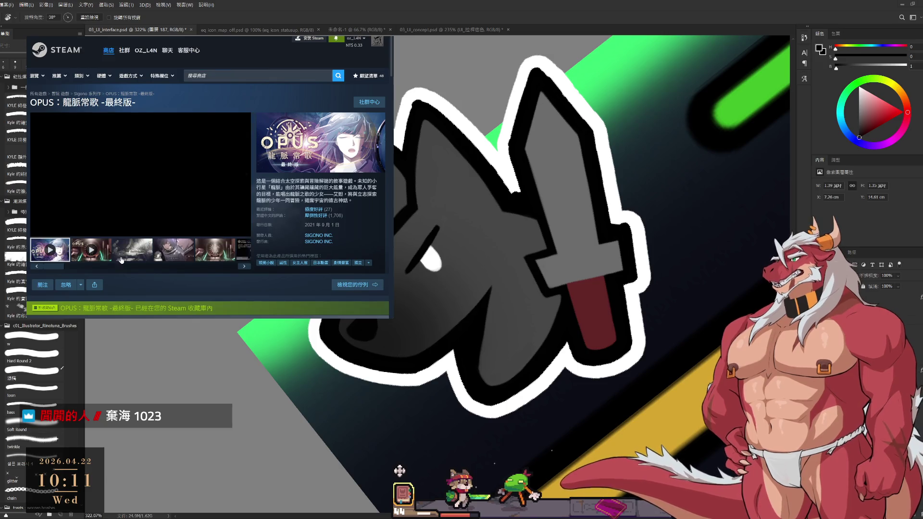
pyautogui.click(138, 255)
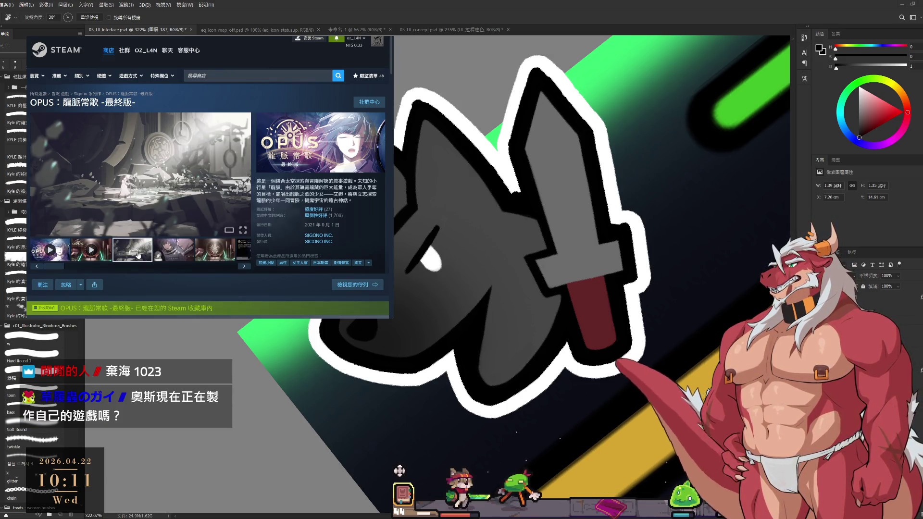
pyautogui.click(233, 247)
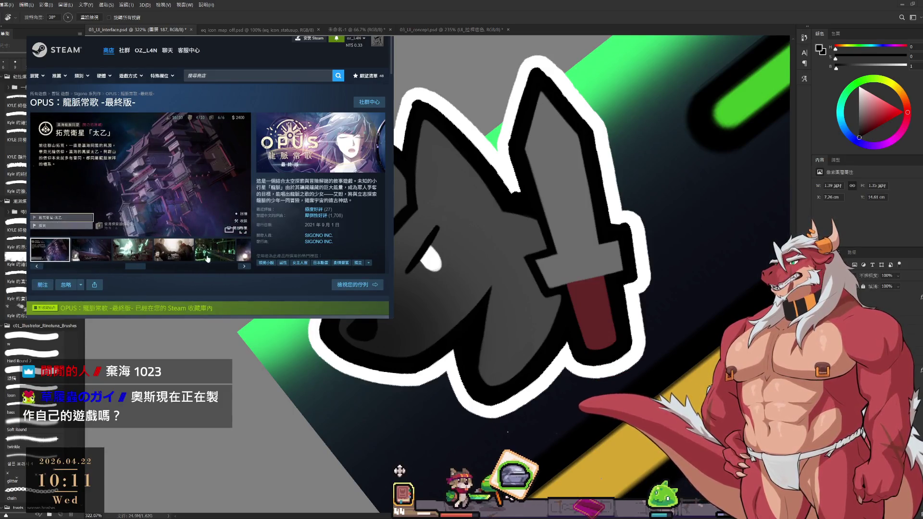
pyautogui.scroll(-10, 343, 222)
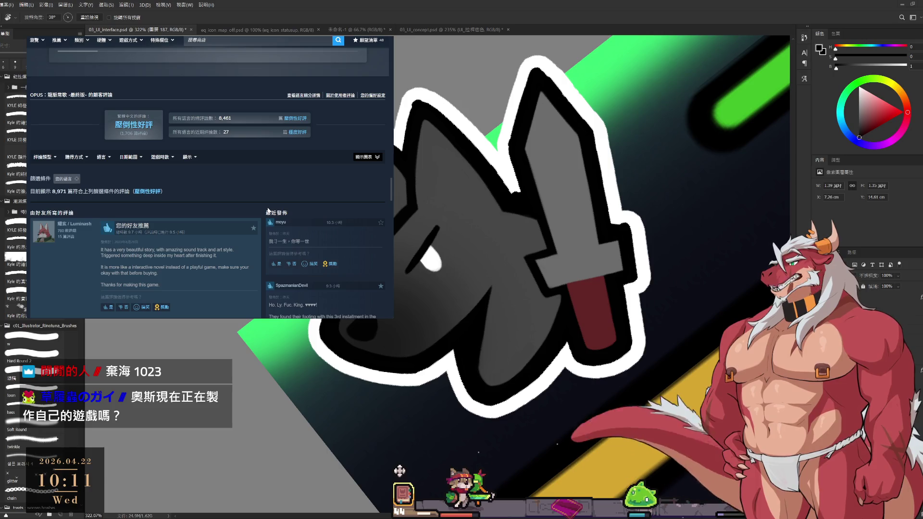
# Scroll through the OPUS：龍脈常歌 customer reviews.
pyautogui.scroll(-5, 268, 210)
pyautogui.scroll(-3, 267, 213)
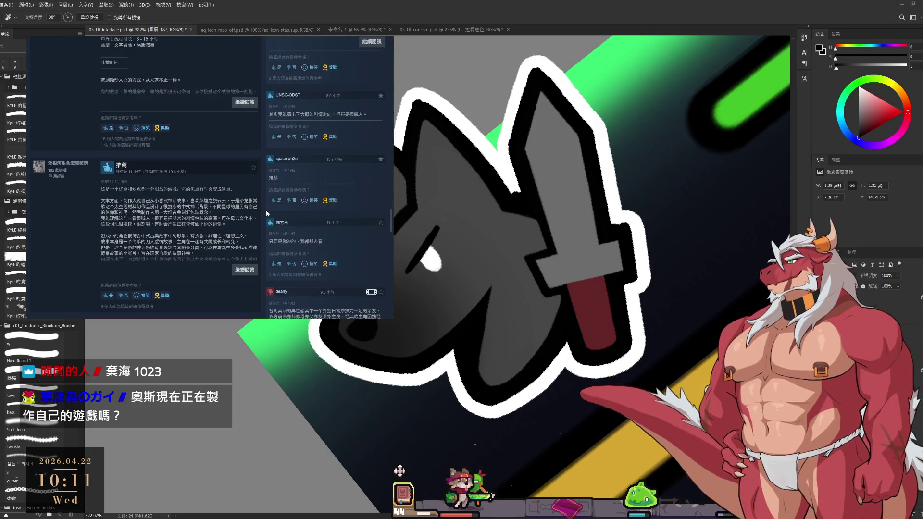
pyautogui.scroll(-4, 267, 214)
pyautogui.scroll(-3, 267, 214)
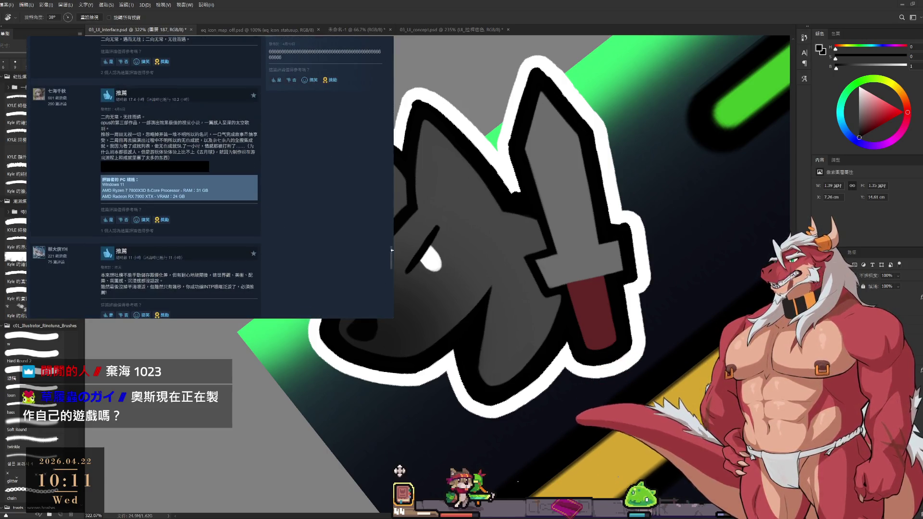
pyautogui.scroll(15, 268, 213)
pyautogui.scroll(5, 267, 213)
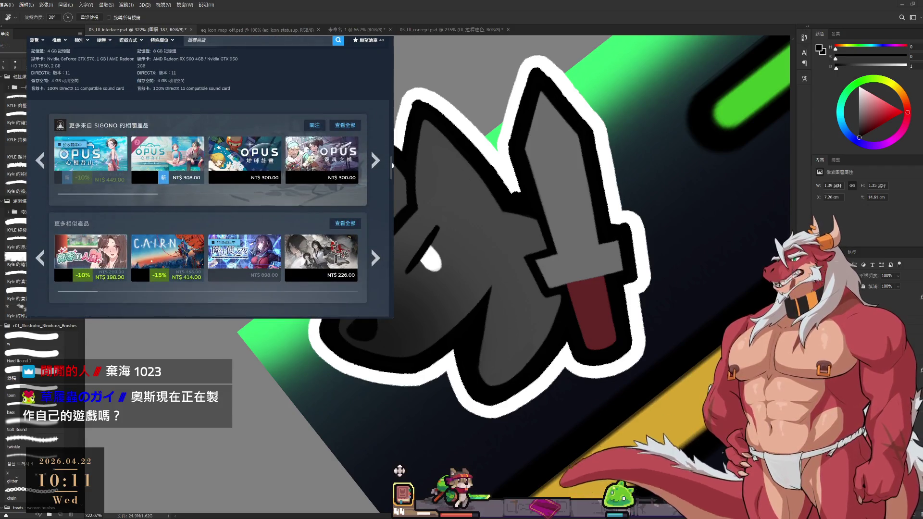
# Advance the similar-products row to A Plague Tale: Requiem (NT$ 1,390), then head back to purchase options.
pyautogui.click(367, 259)
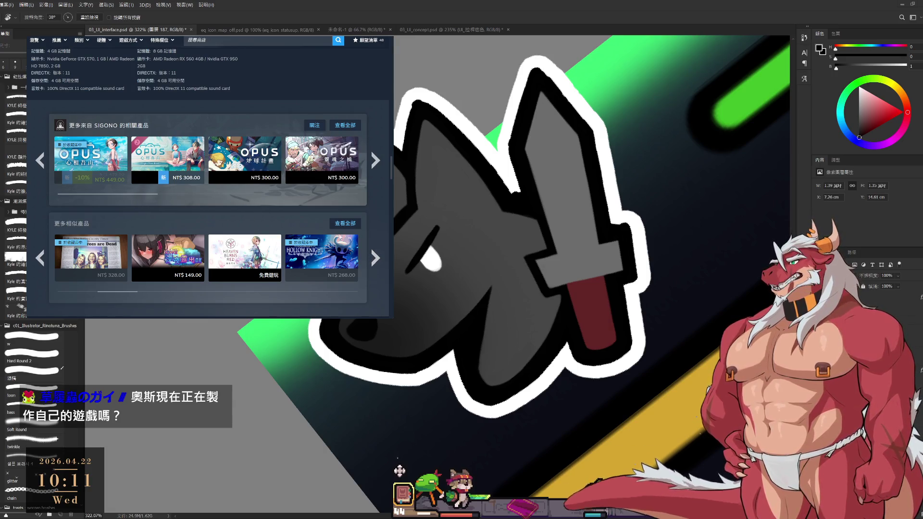
pyautogui.click(375, 259)
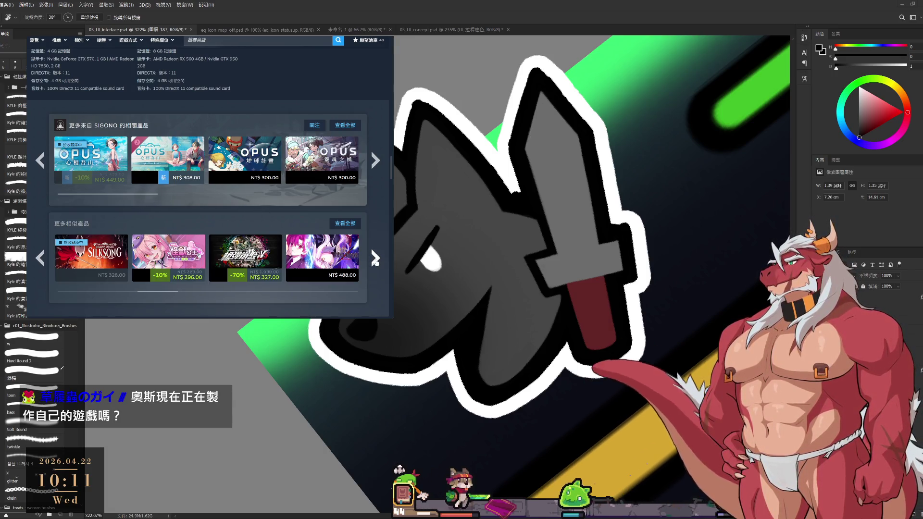
pyautogui.click(375, 259)
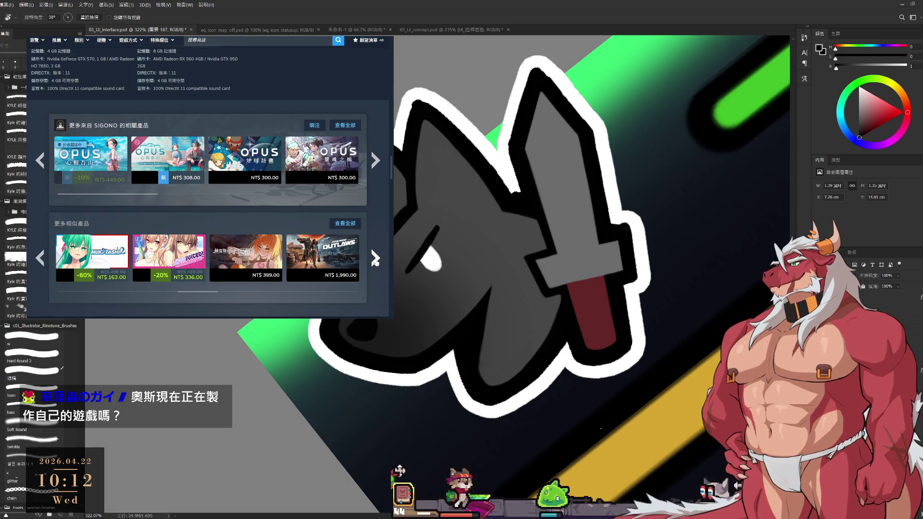
pyautogui.click(375, 259)
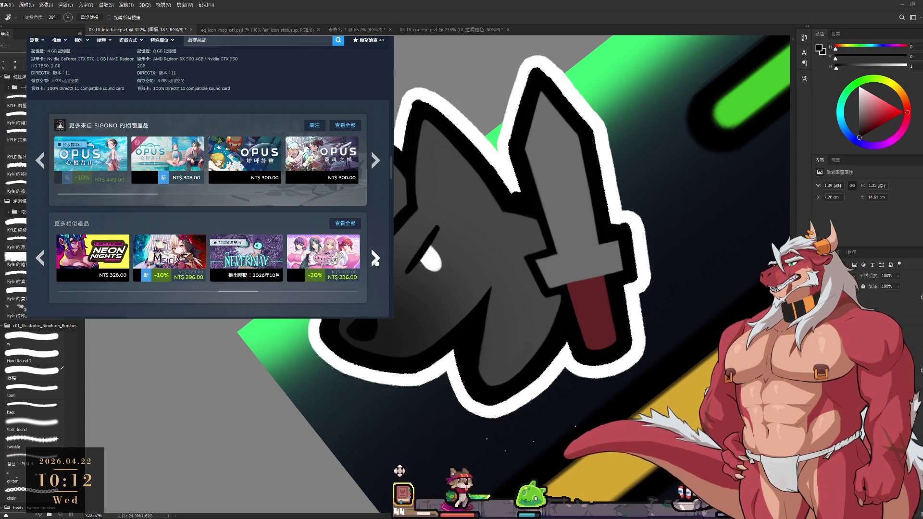
pyautogui.click(375, 258)
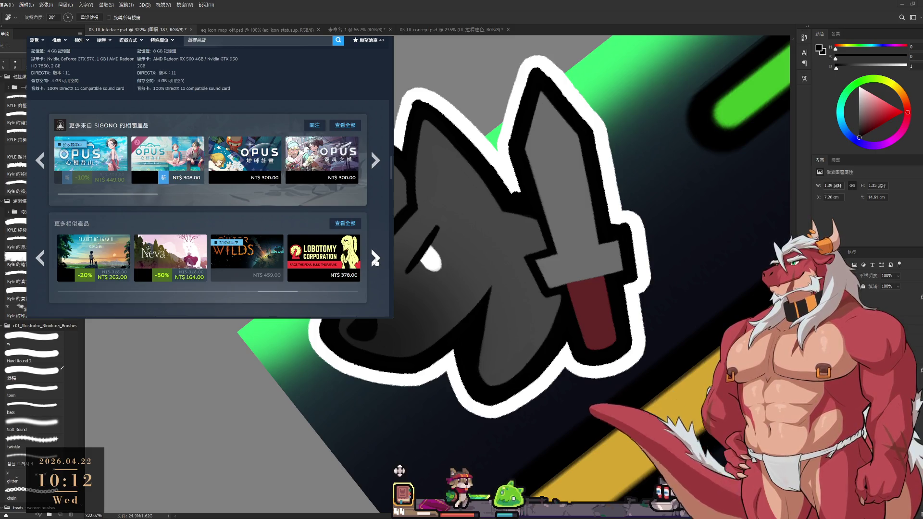
pyautogui.click(375, 258)
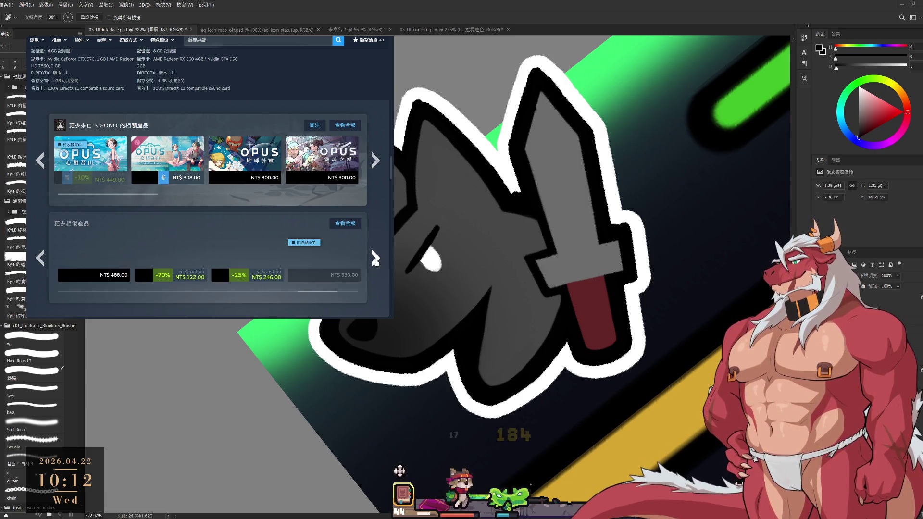
pyautogui.click(375, 259)
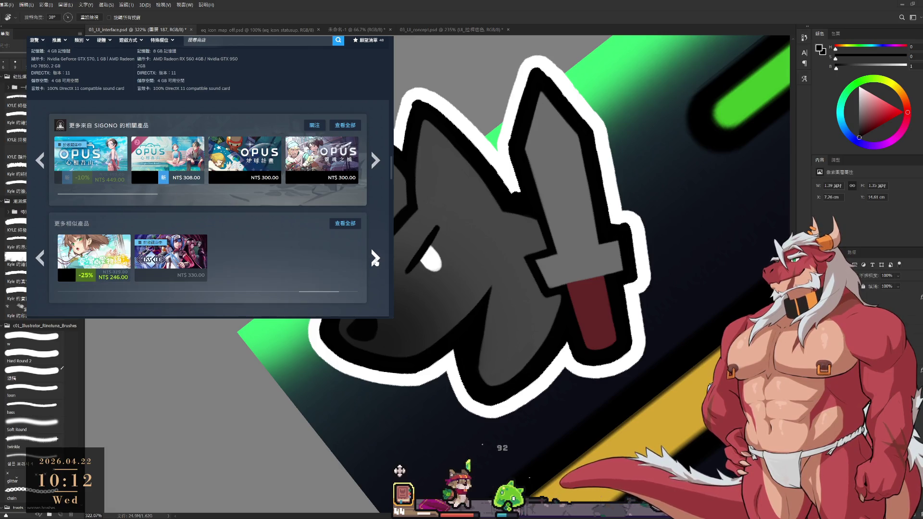
pyautogui.click(376, 258)
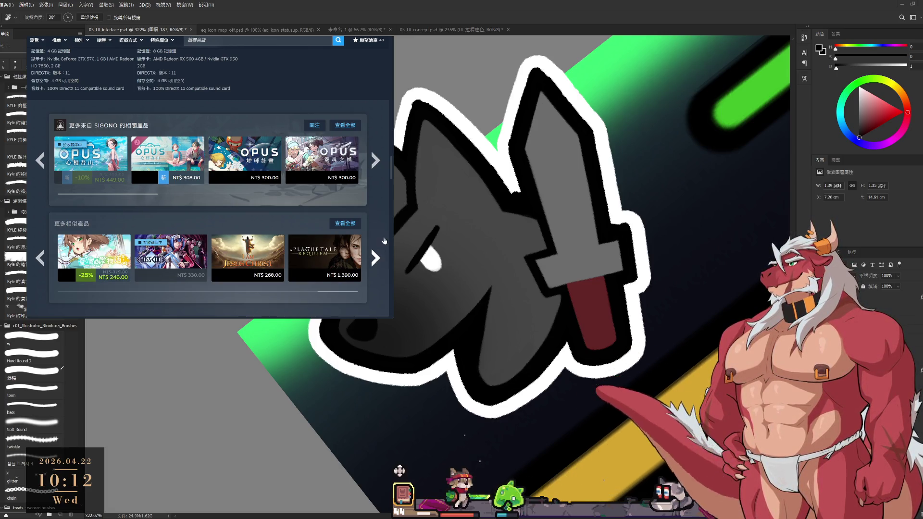
pyautogui.scroll(15, 383, 241)
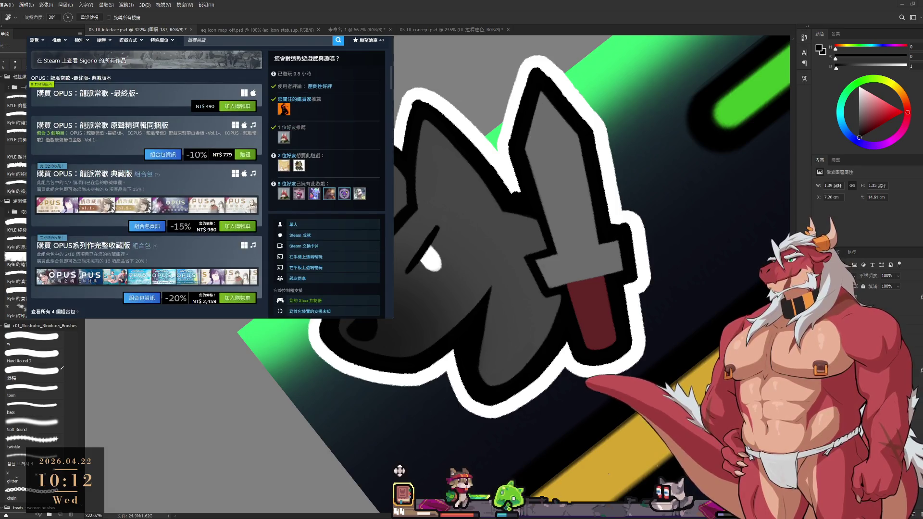
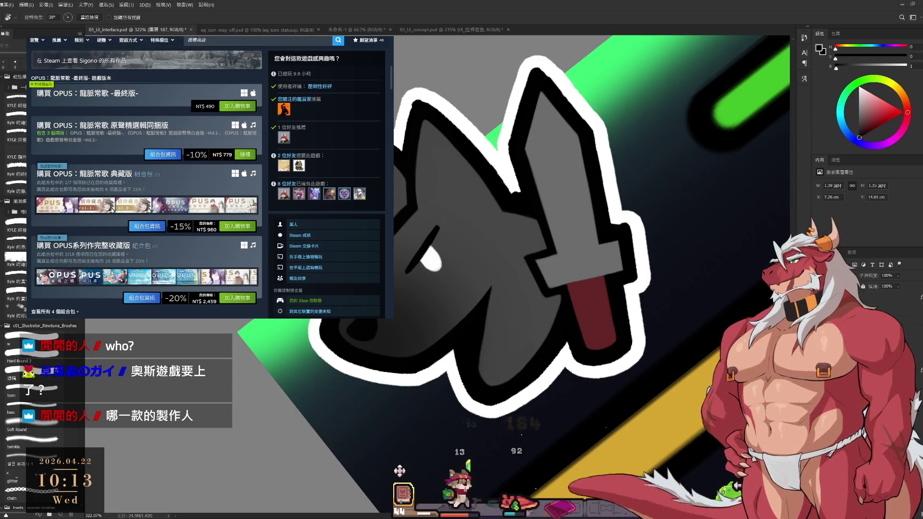
# Look through the Loot of Baal gameplay screenshots, up to the fourth one.
pyautogui.scroll(-2, 172, 254)
pyautogui.click(172, 253)
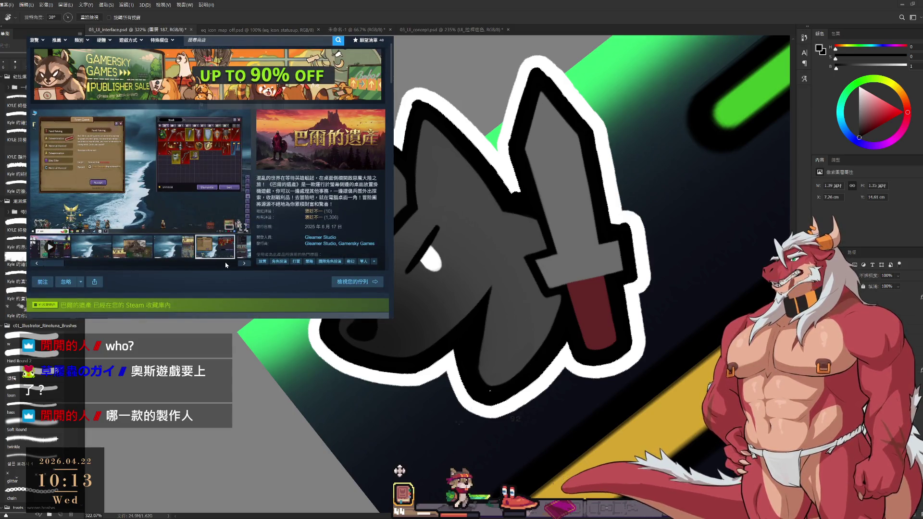
pyautogui.click(147, 254)
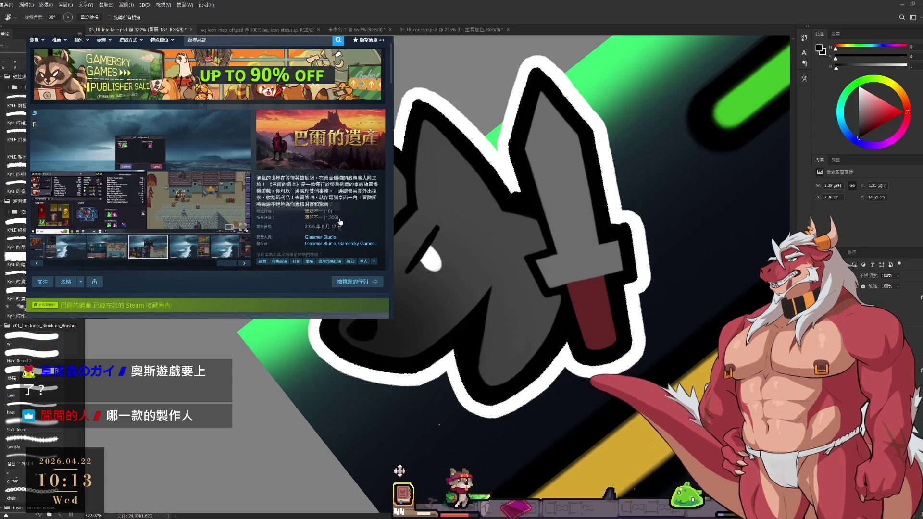
pyautogui.scroll(-2, 222, 248)
pyautogui.scroll(-10, 223, 248)
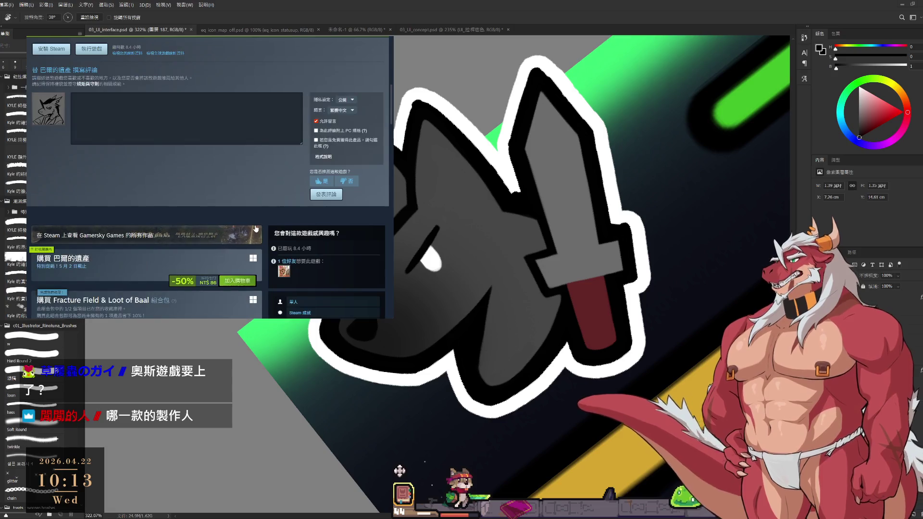
pyautogui.scroll(-10, 266, 221)
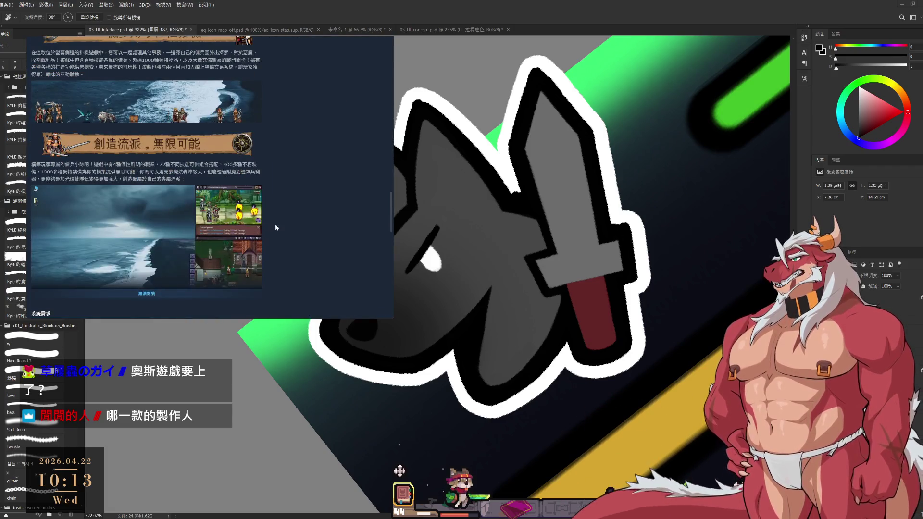
pyautogui.scroll(5, 252, 215)
pyautogui.scroll(5, 252, 215)
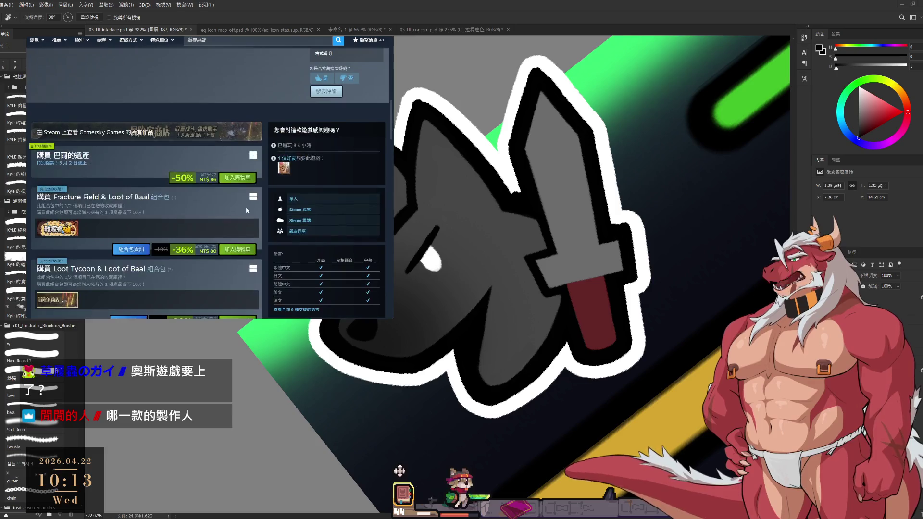
pyautogui.scroll(-15, 273, 221)
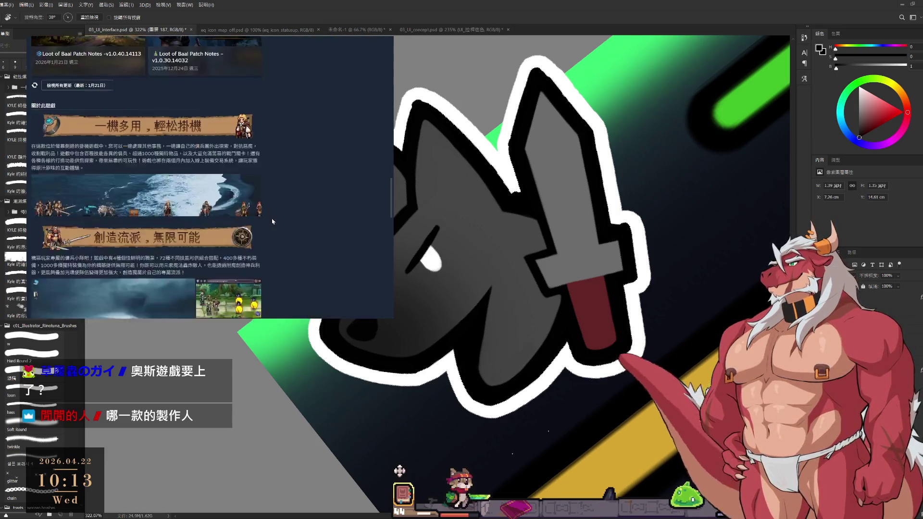
pyautogui.scroll(3, 273, 221)
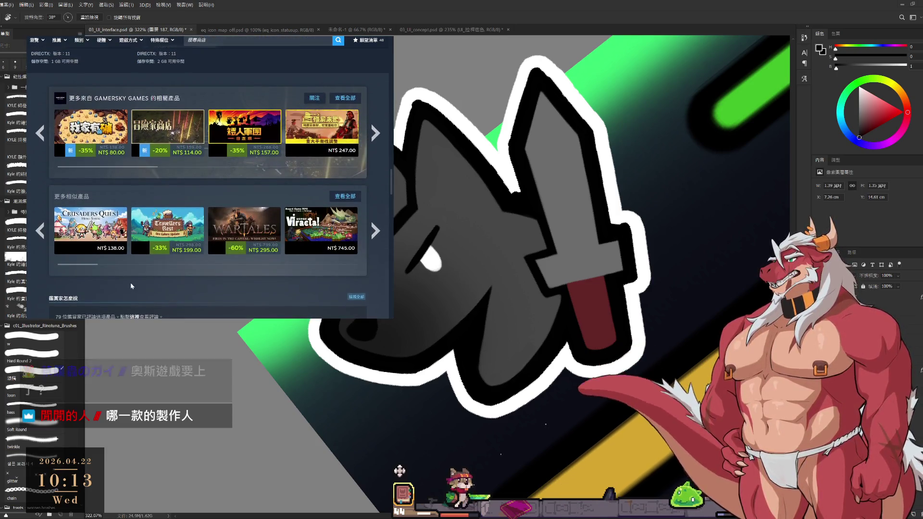
# Page twice through the similar-games carousel on the Loot of Baal page.
pyautogui.click(375, 230)
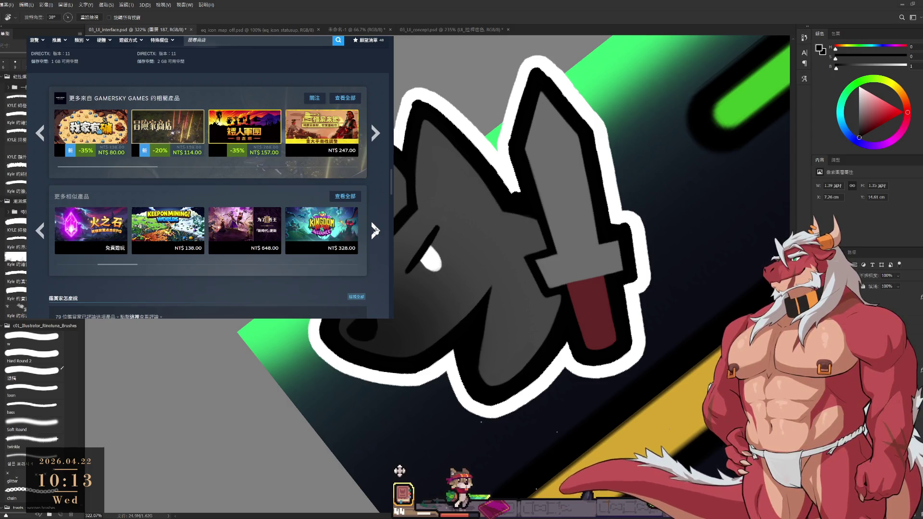
pyautogui.click(375, 231)
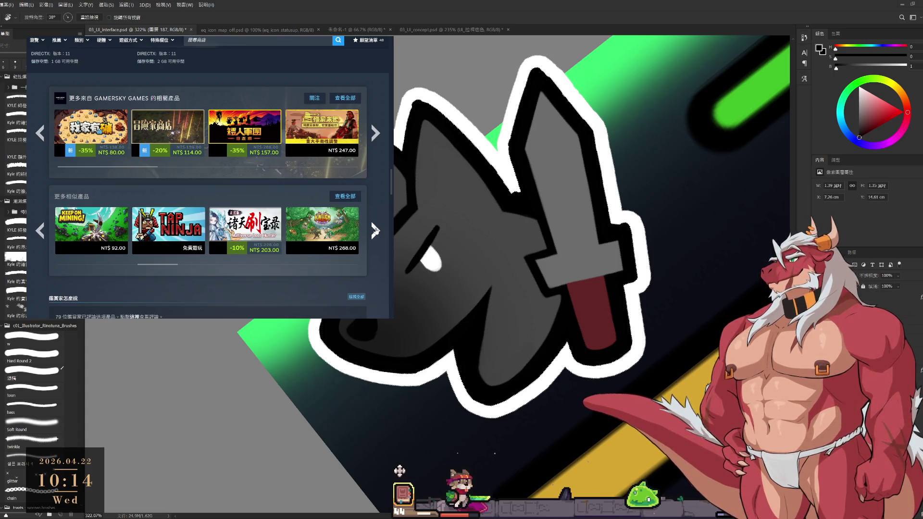
pyautogui.scroll(-1, 336, 246)
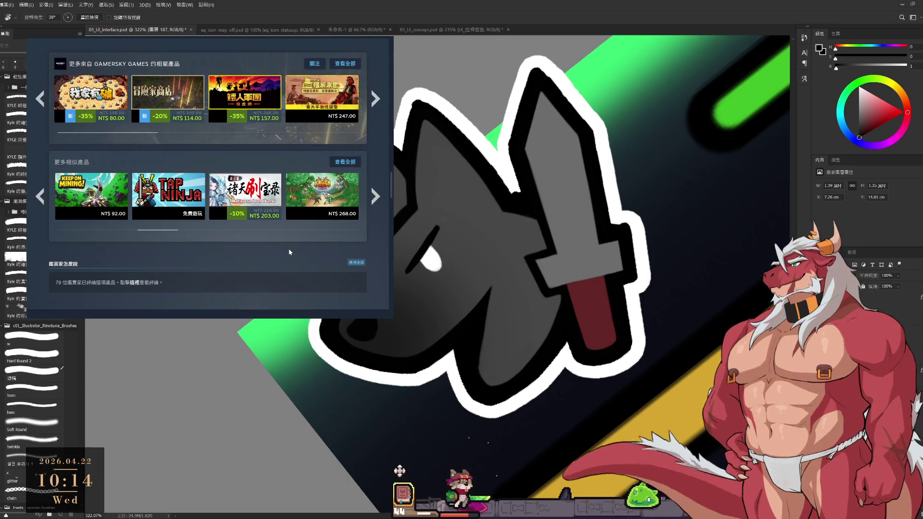
pyautogui.scroll(1, 327, 250)
# Open 桌面副本物語：放置好時光 from the publisher's More from row.
pyautogui.click(373, 128)
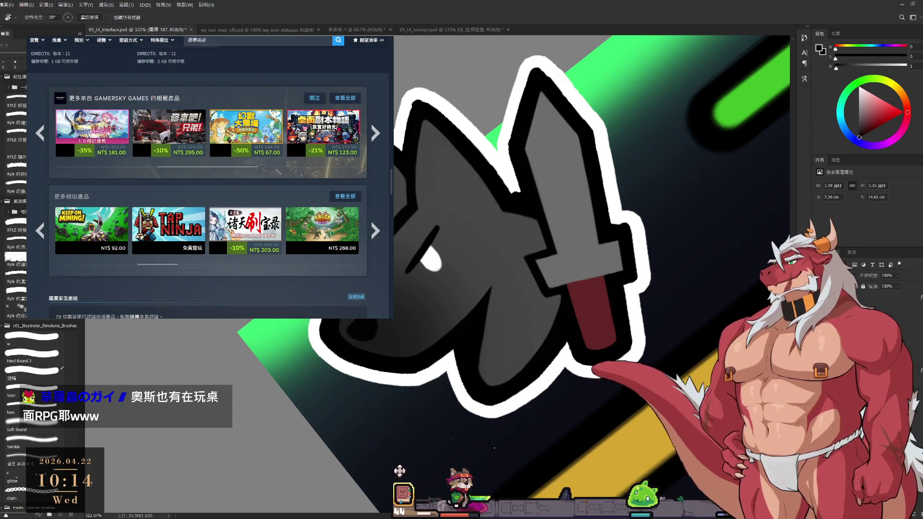
pyautogui.moveTo(339, 126)
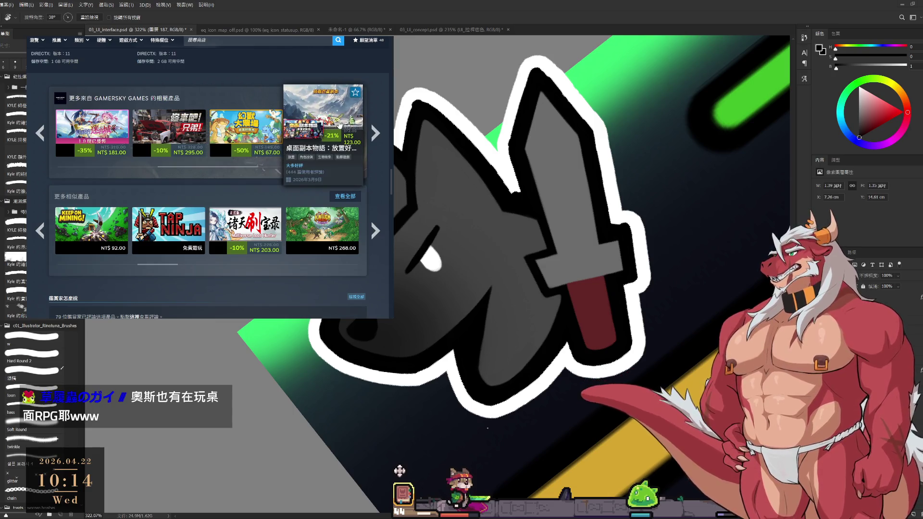
pyautogui.click(339, 126)
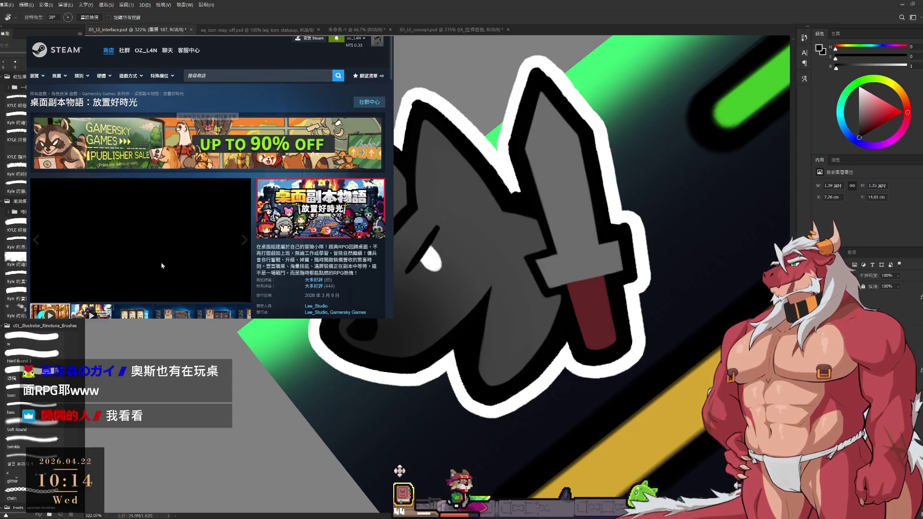
# Show the third 桌面副本物語 screenshot, then scroll to similar games and the 大多好評 review summary.
pyautogui.scroll(-2, 177, 266)
pyautogui.click(141, 248)
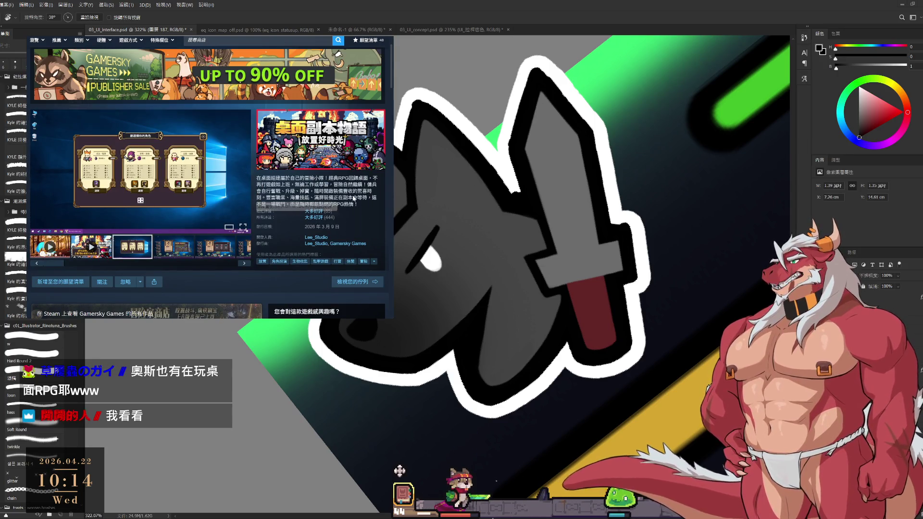
pyautogui.scroll(-1, 313, 190)
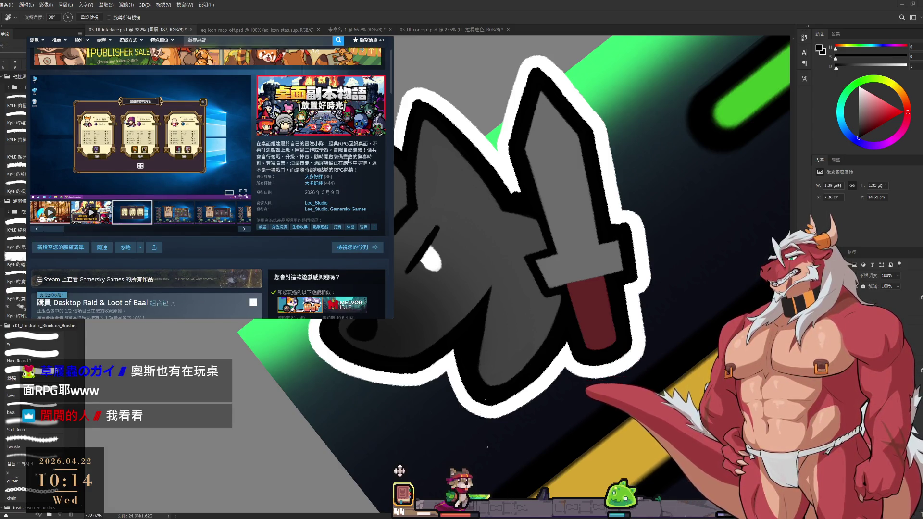
pyautogui.scroll(-1, 246, 234)
pyautogui.scroll(-6, 264, 219)
pyautogui.scroll(3, 264, 218)
pyautogui.scroll(1, 265, 218)
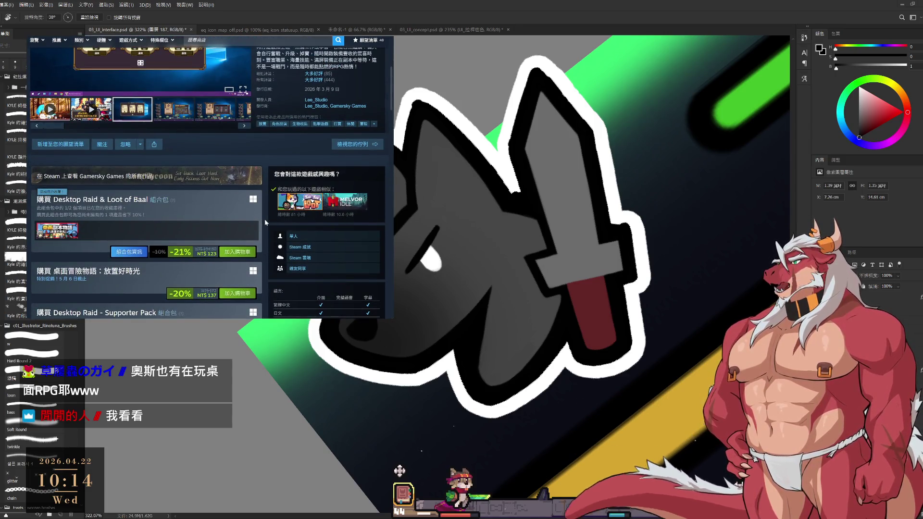
pyautogui.scroll(-5, 264, 218)
pyautogui.scroll(-15, 264, 223)
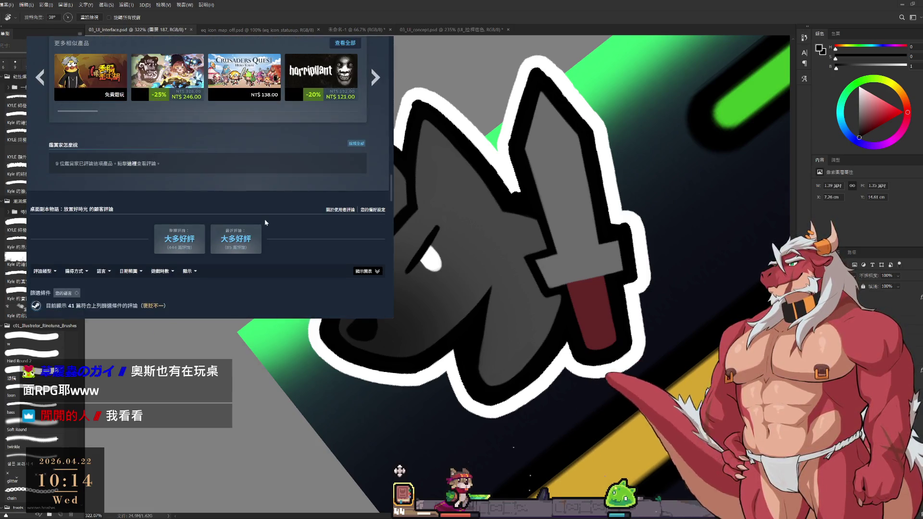
pyautogui.scroll(-3, 264, 222)
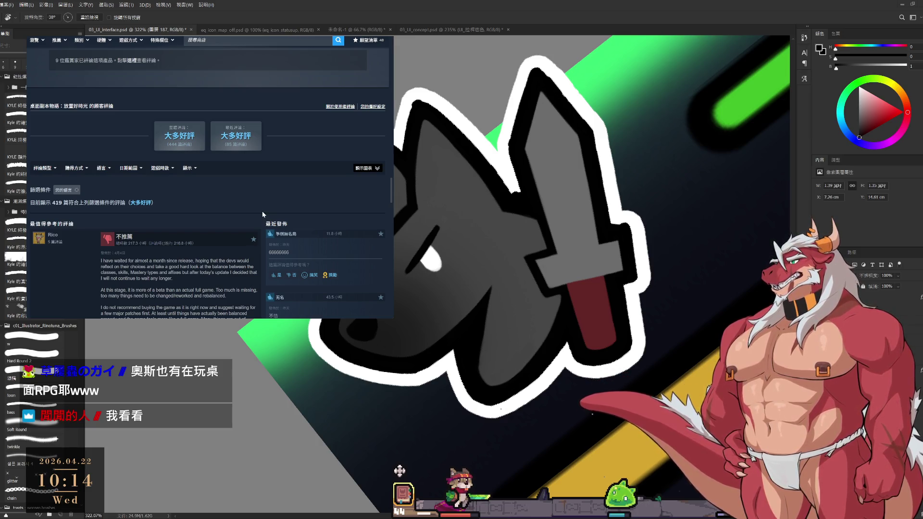
pyautogui.scroll(-5, 262, 214)
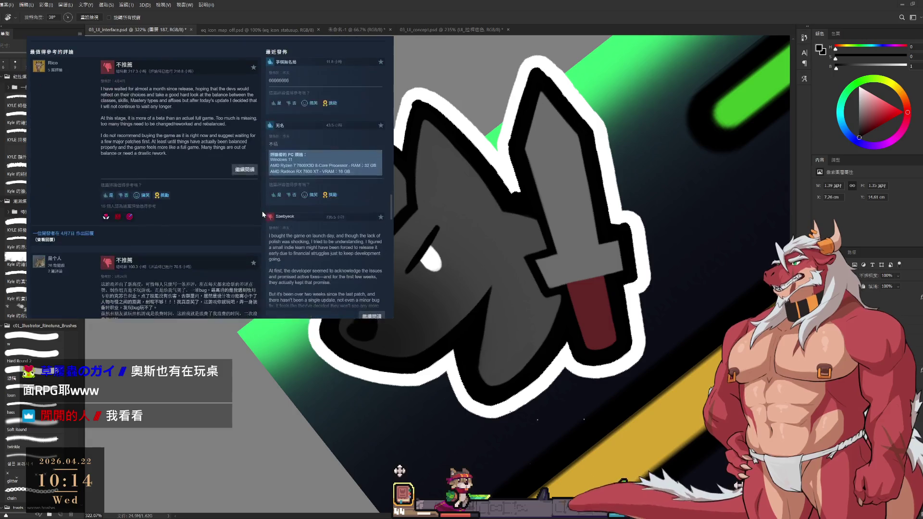
pyautogui.scroll(-7, 263, 215)
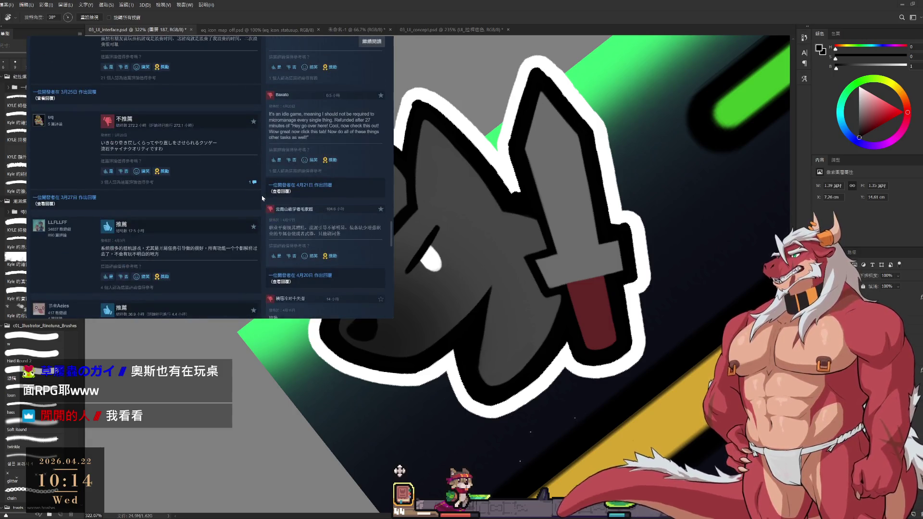
pyautogui.scroll(1, 263, 198)
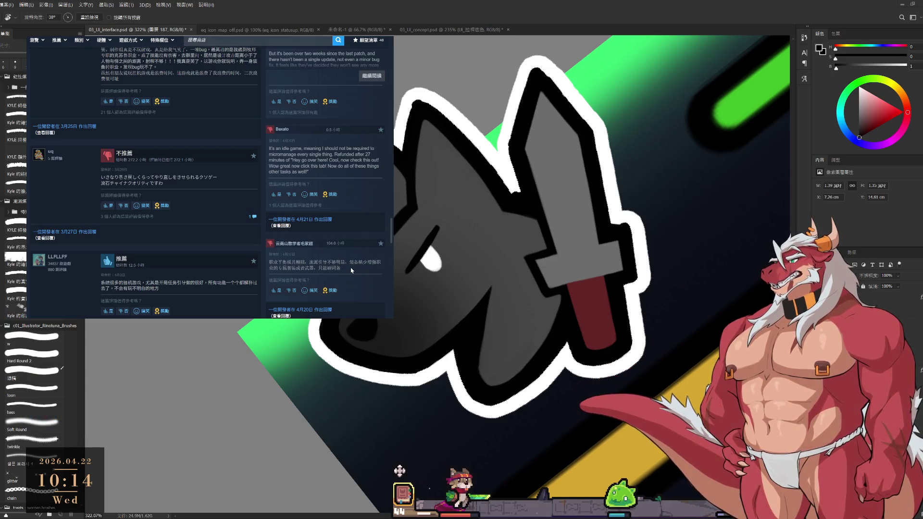
pyautogui.scroll(-5, 358, 259)
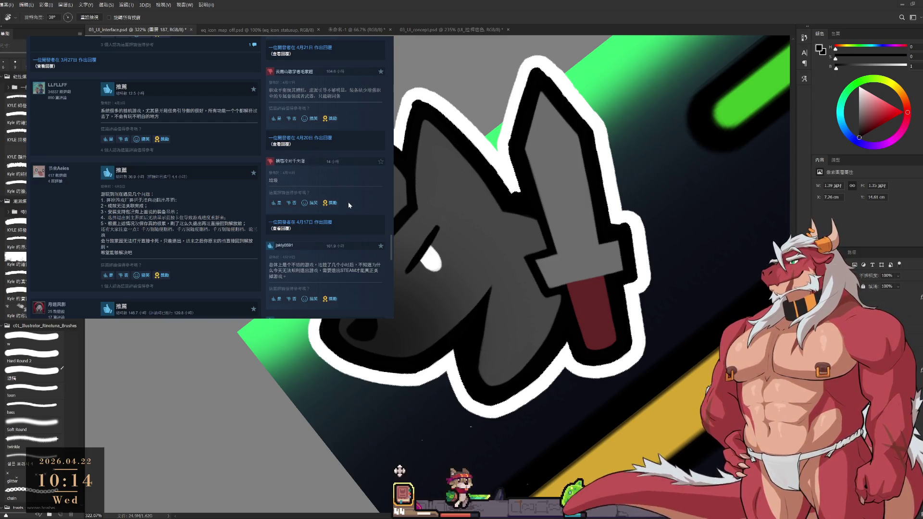
pyautogui.scroll(-5, 350, 206)
pyautogui.scroll(-6, 392, 262)
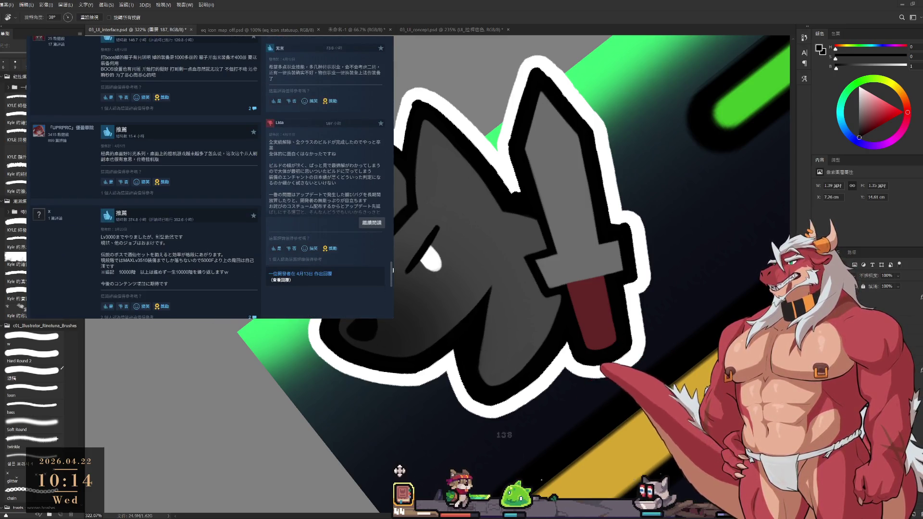
pyautogui.scroll(15, 209, 178)
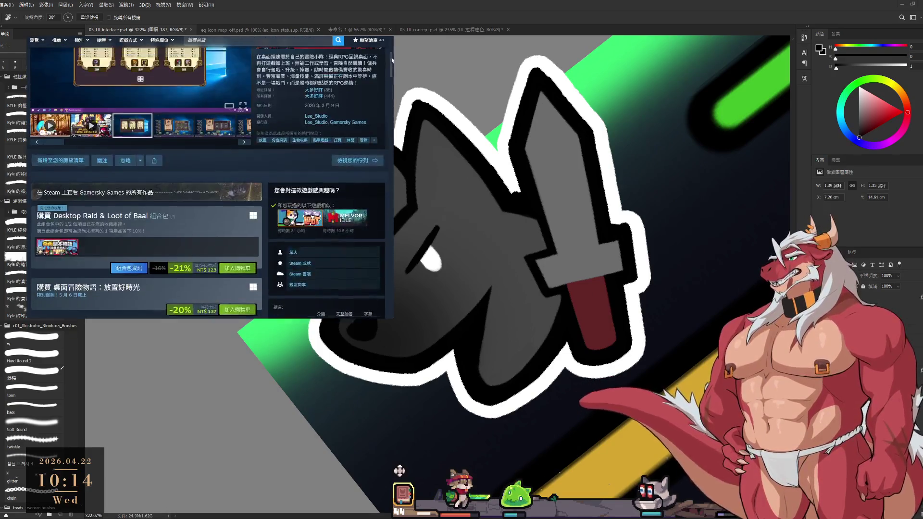
# View another 桌面副本物語 screenshot, scroll through the bundle offers, then open a new browser tab.
pyautogui.scroll(3, 266, 212)
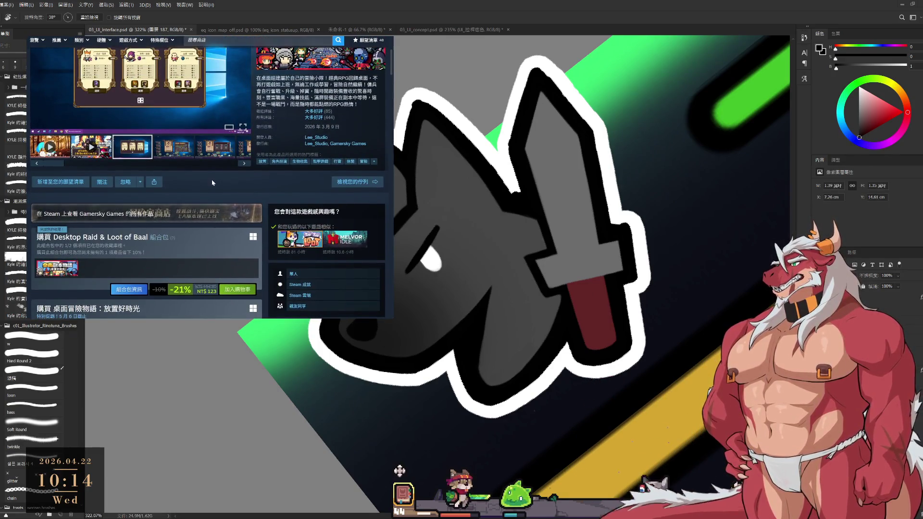
pyautogui.scroll(5, 266, 212)
pyautogui.scroll(-3, 266, 211)
pyautogui.click(201, 187)
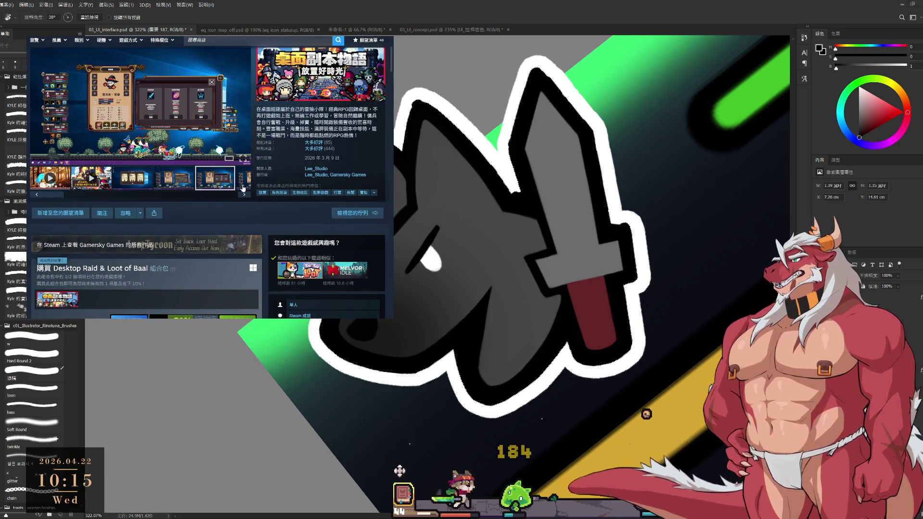
pyautogui.scroll(-2, 262, 216)
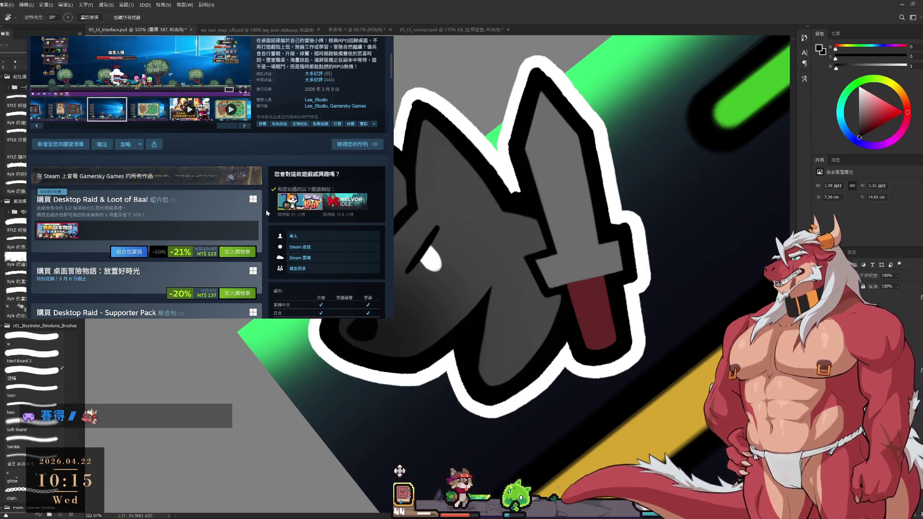
pyautogui.scroll(3, 267, 213)
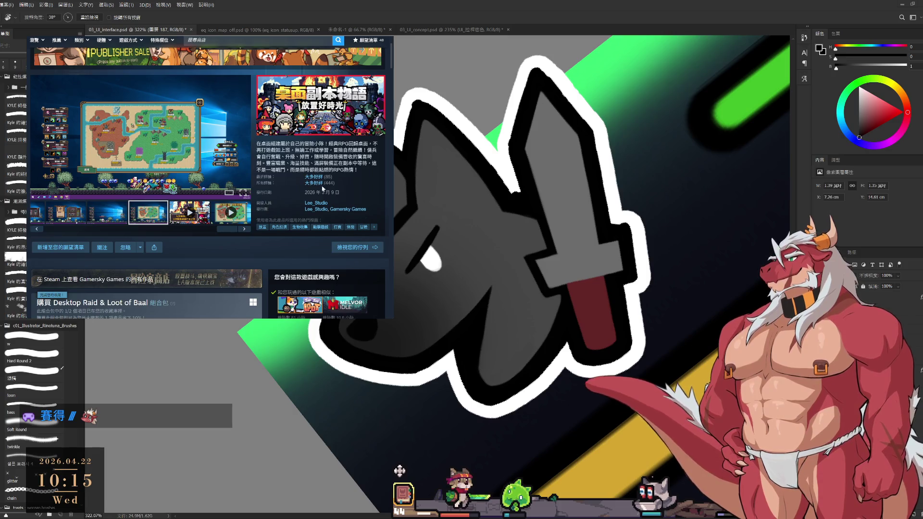
pyautogui.moveTo(320, 187)
pyautogui.scroll(-5, 262, 223)
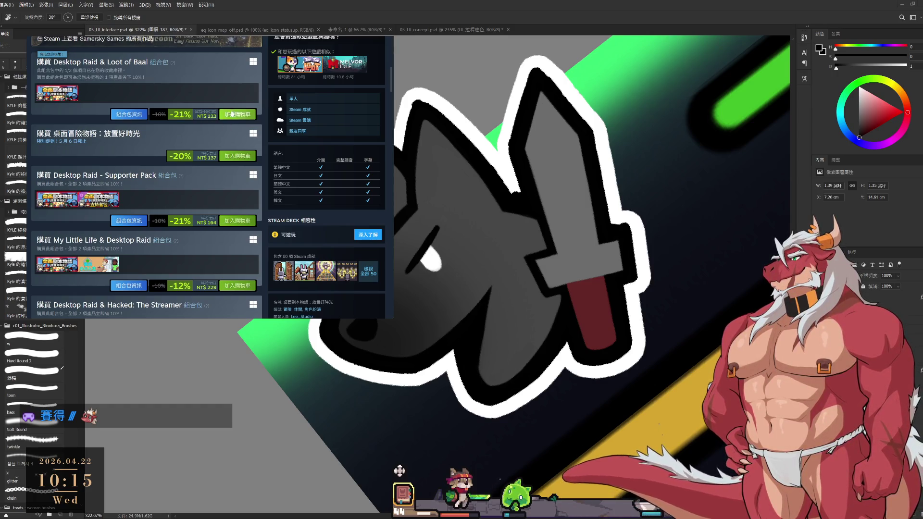
pyautogui.hotkey('ctrl', 't')
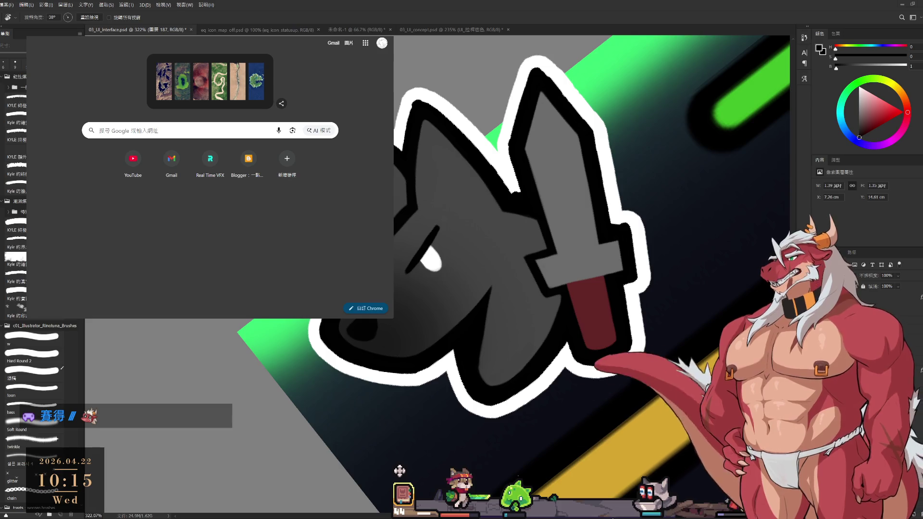
# Calculate 140*0.7*444*30 in Chrome's Google search, checking the Steam page in between.
pyautogui.hotkey('ctrl', 'w')
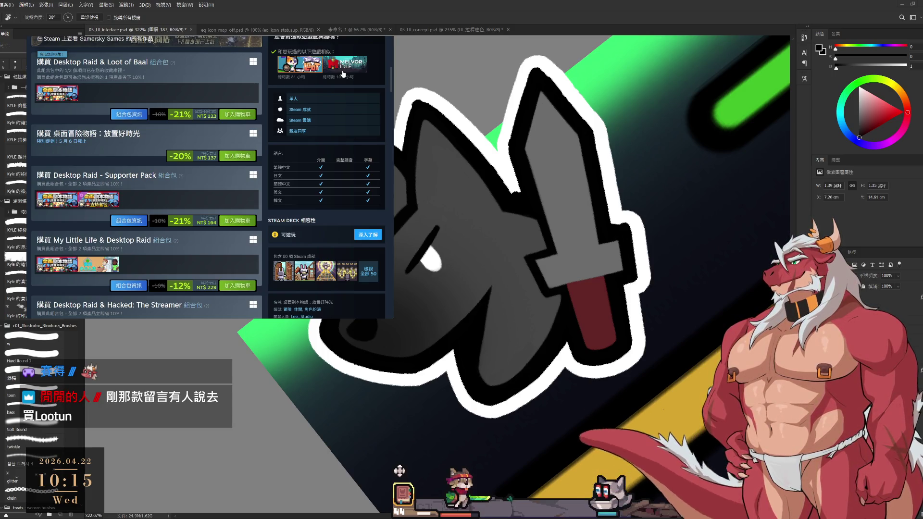
pyautogui.hotkey('ctrl', 't')
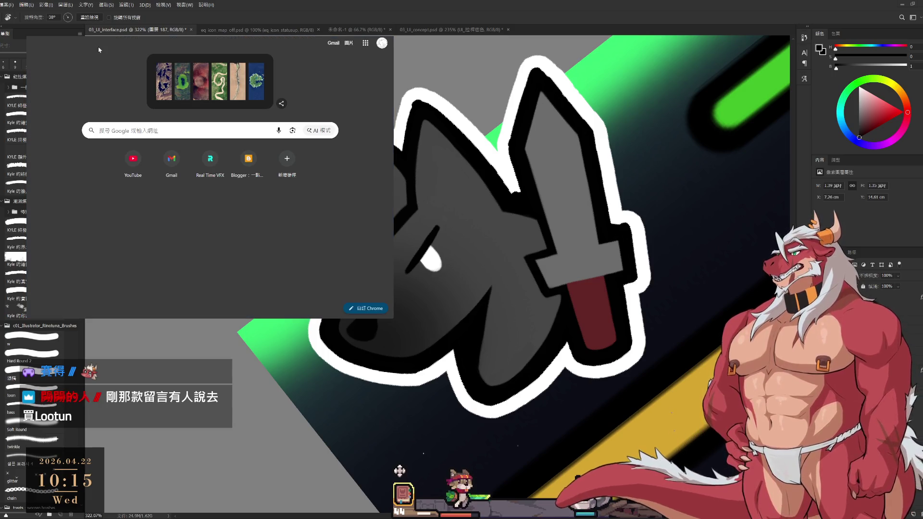
pyautogui.write('140')
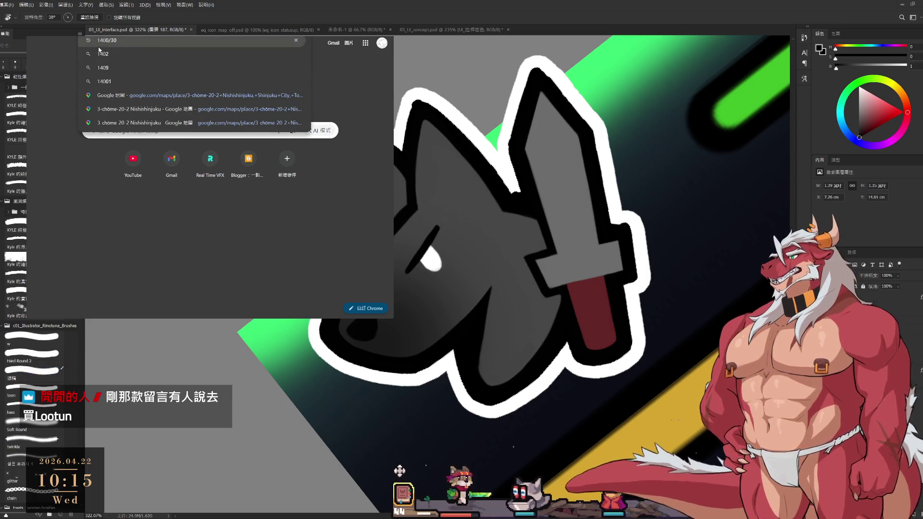
pyautogui.write('*0.7 = 98')
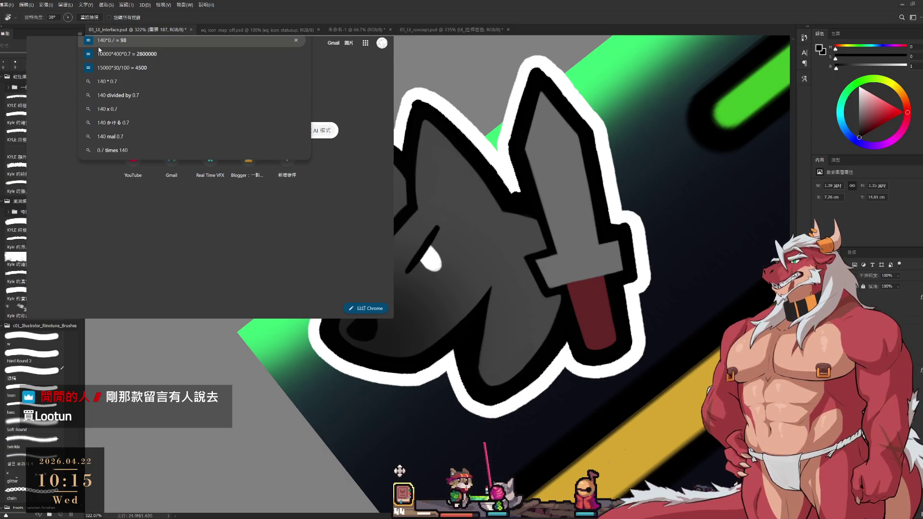
pyautogui.hotkey('alt', 'Tab')
pyautogui.click(276, 167)
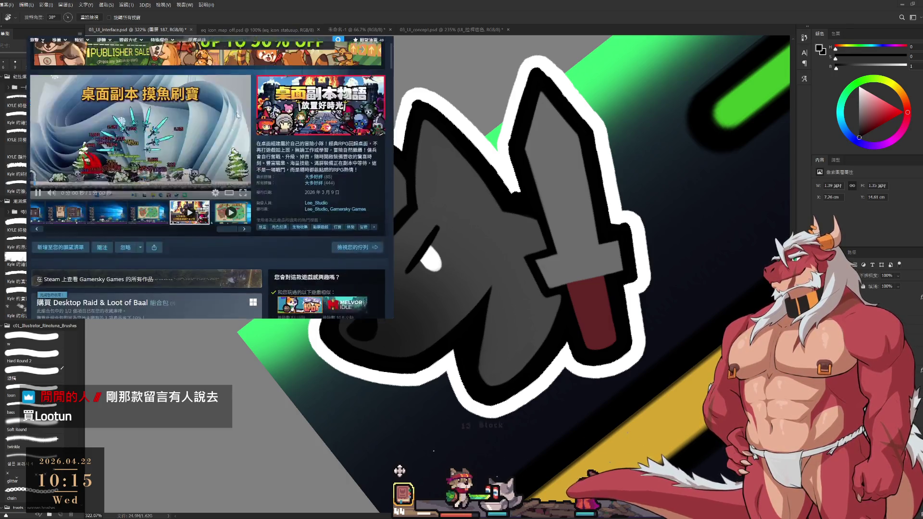
pyautogui.moveTo(327, 290)
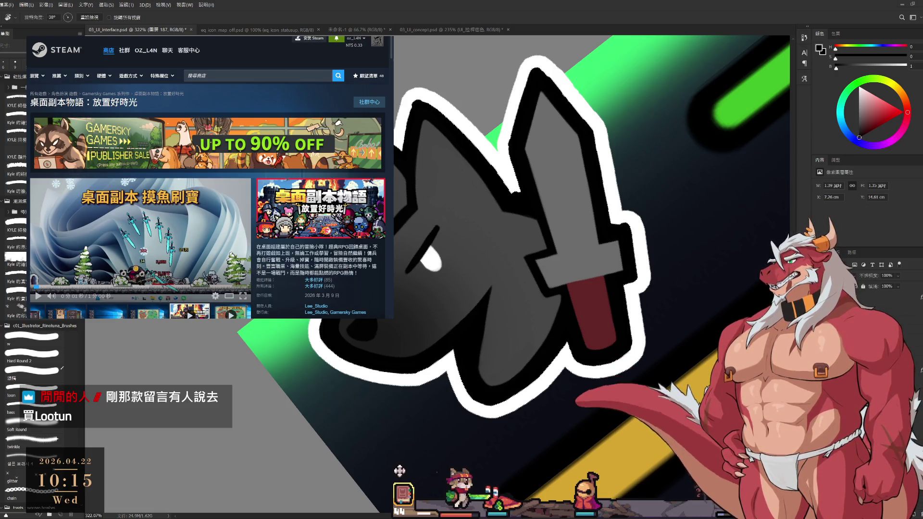
pyautogui.hotkey('alt', 'Tab')
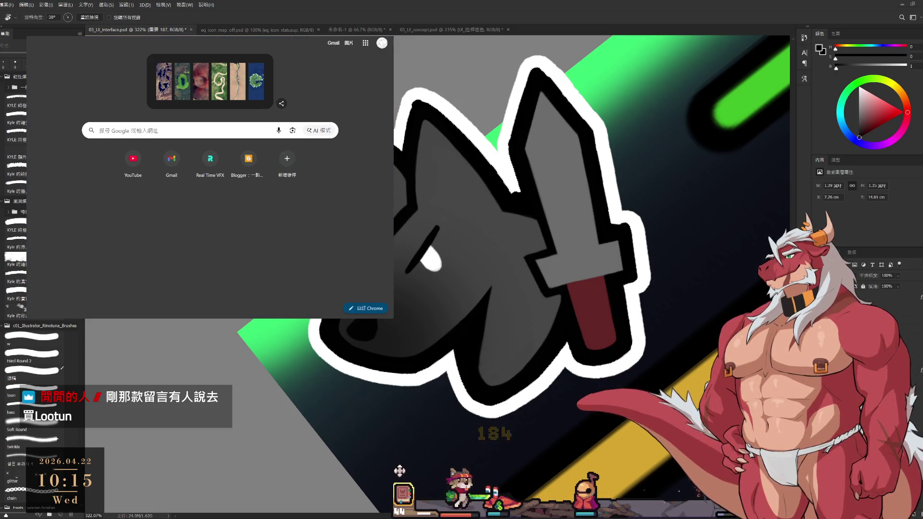
pyautogui.hotkey('ctrl', 'l')
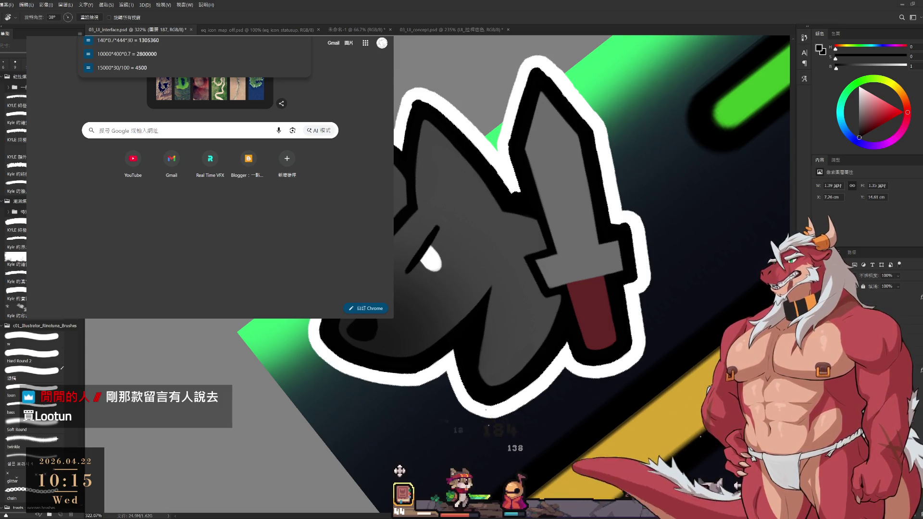
pyautogui.click(125, 41)
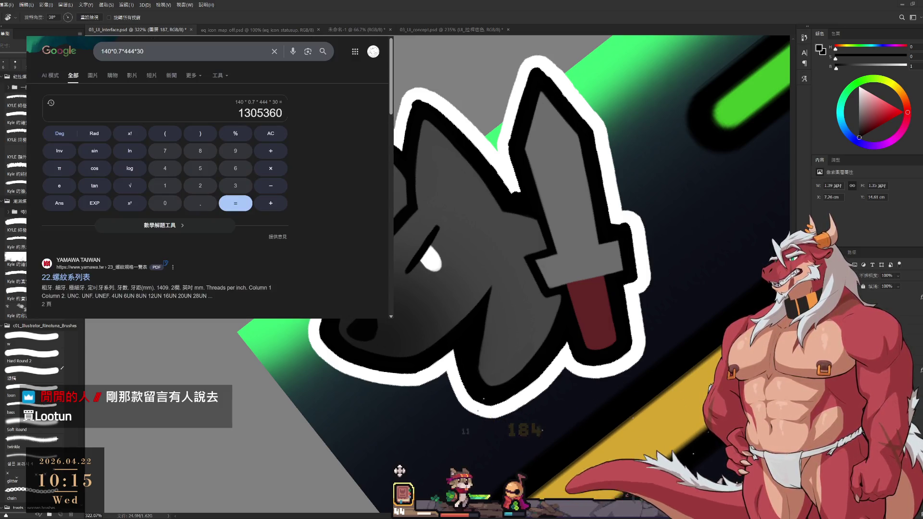
# Glance at the Steam store page, then return to the 1305360 calculator result.
pyautogui.click(298, 38)
pyautogui.scroll(-5, 207, 178)
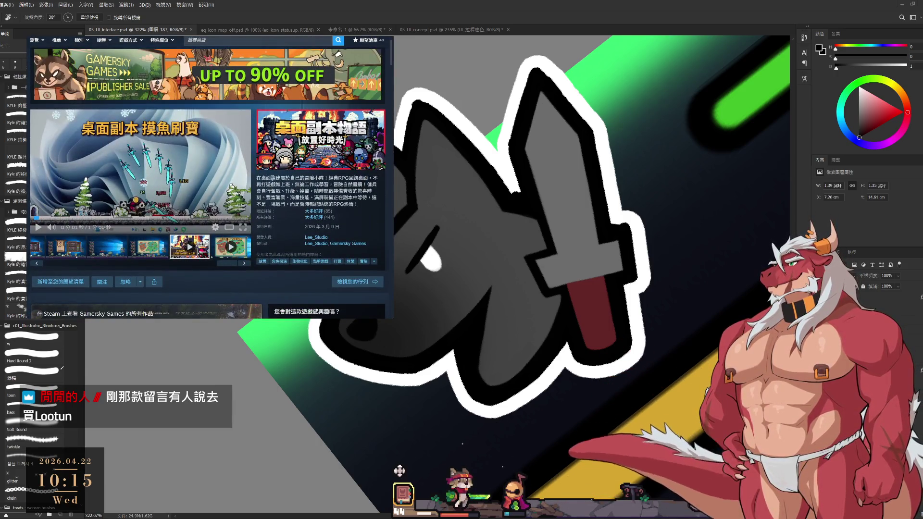
pyautogui.moveTo(364, 200)
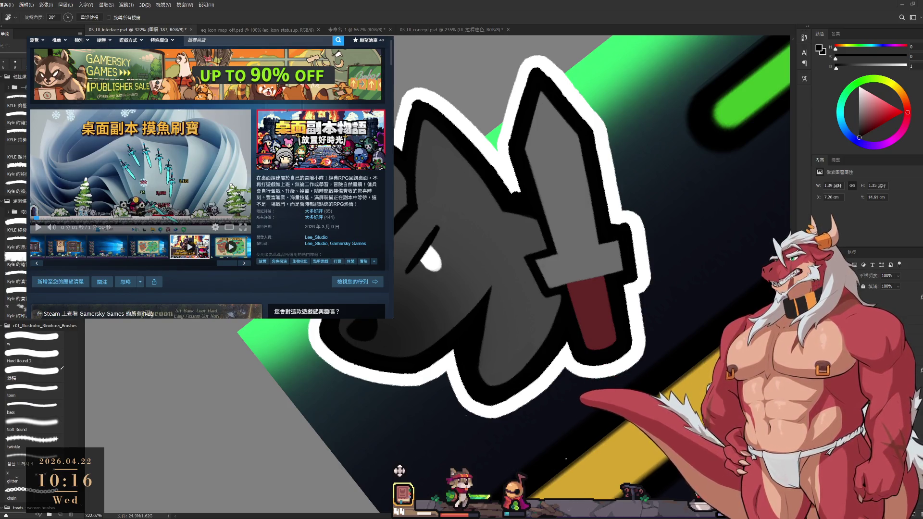
pyautogui.hotkey('alt', 'Left')
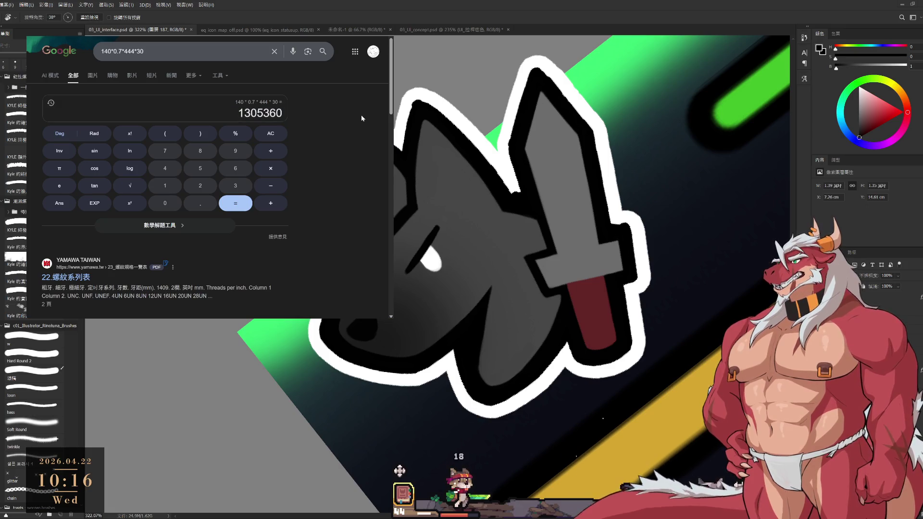
# Extend the query to 140*0.7*444*30/3, giving 435120, and go back to Steam.
pyautogui.click(178, 53)
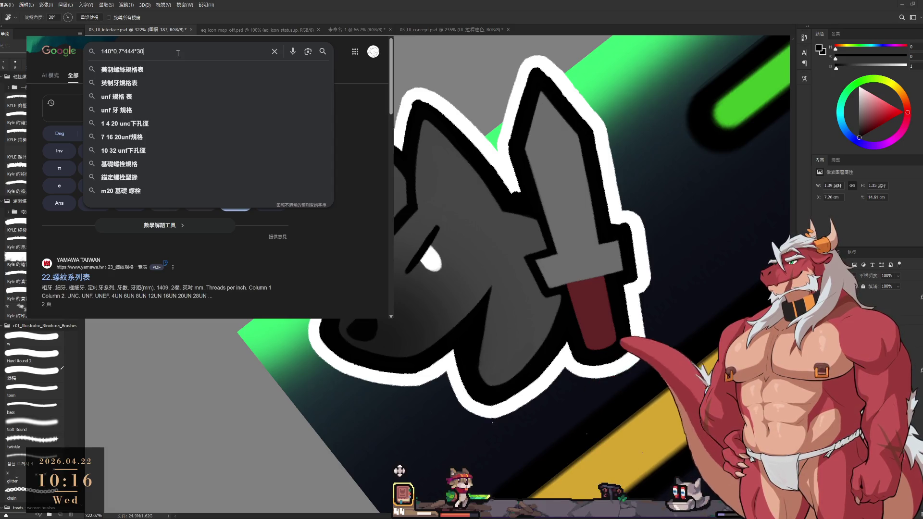
pyautogui.write('*3')
pyautogui.press('BackSpace')
pyautogui.press('BackSpace')
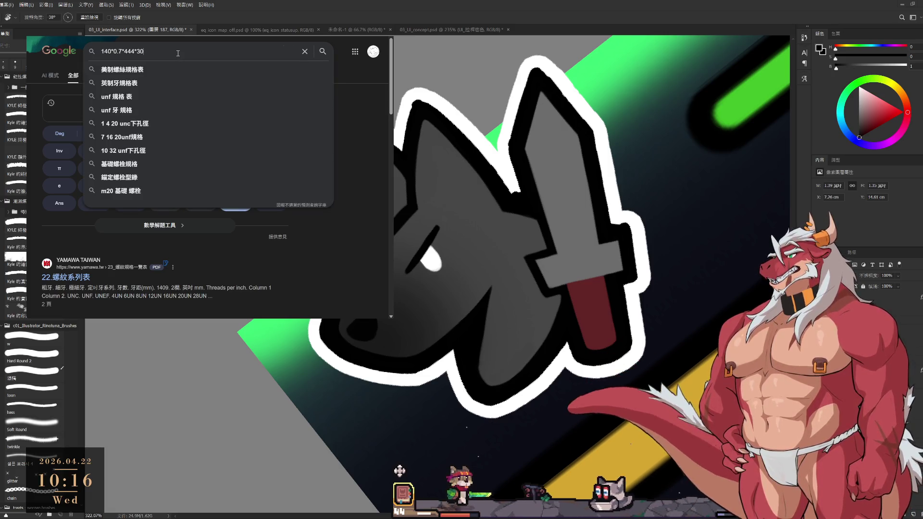
pyautogui.click(349, 100)
pyautogui.click(164, 54)
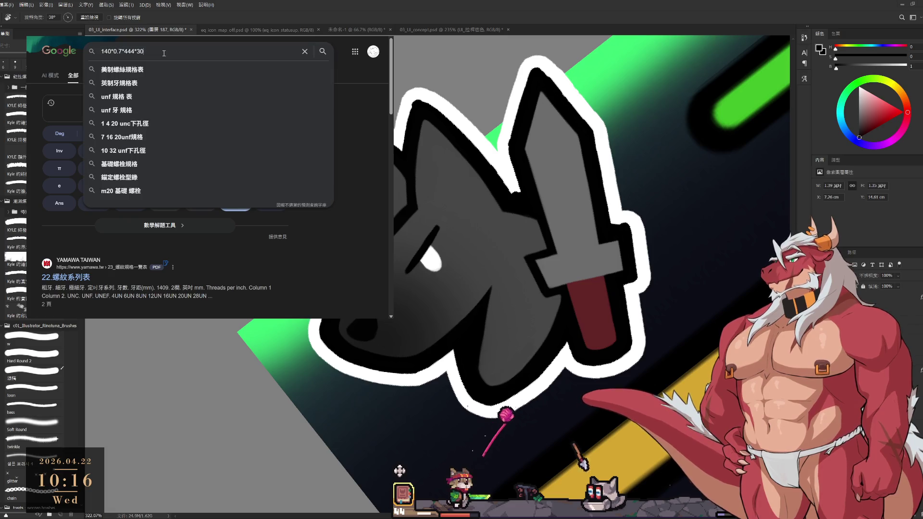
pyautogui.write('/3')
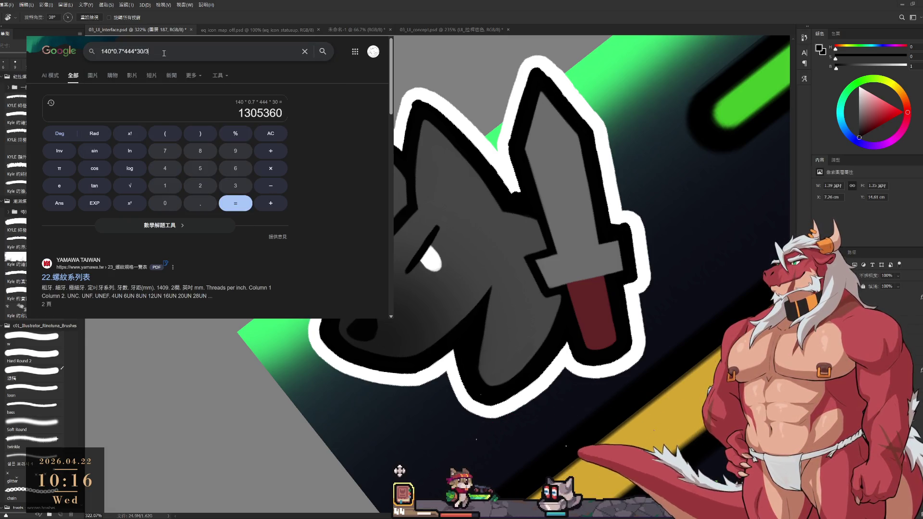
pyautogui.press('Return')
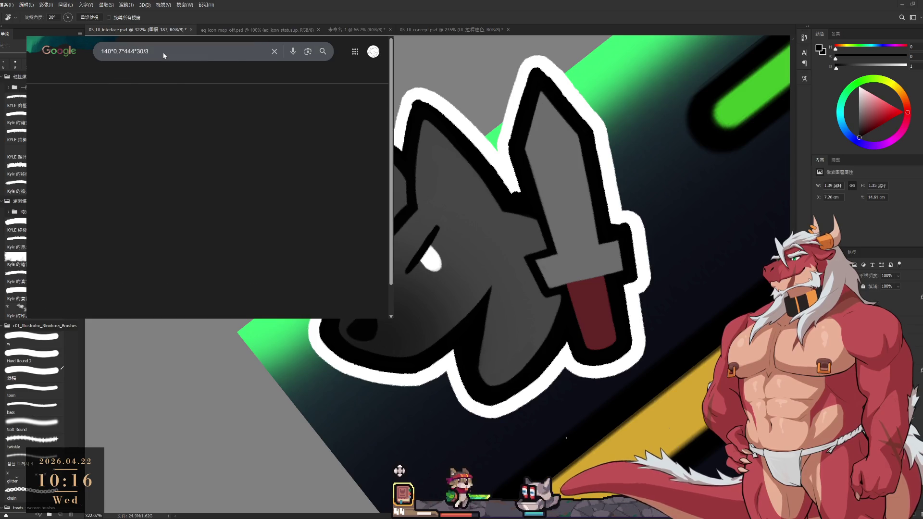
pyautogui.tripleClick(192, 53)
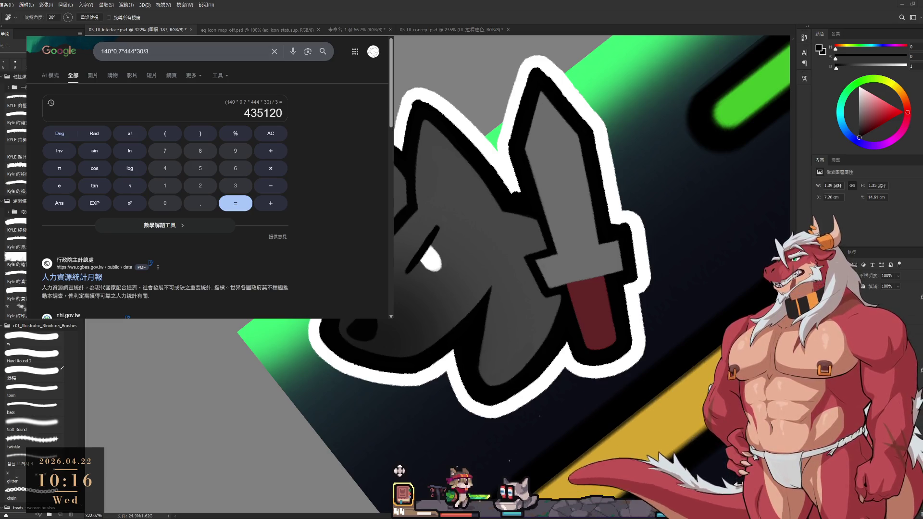
pyautogui.hotkey('ctrl', 'Tab')
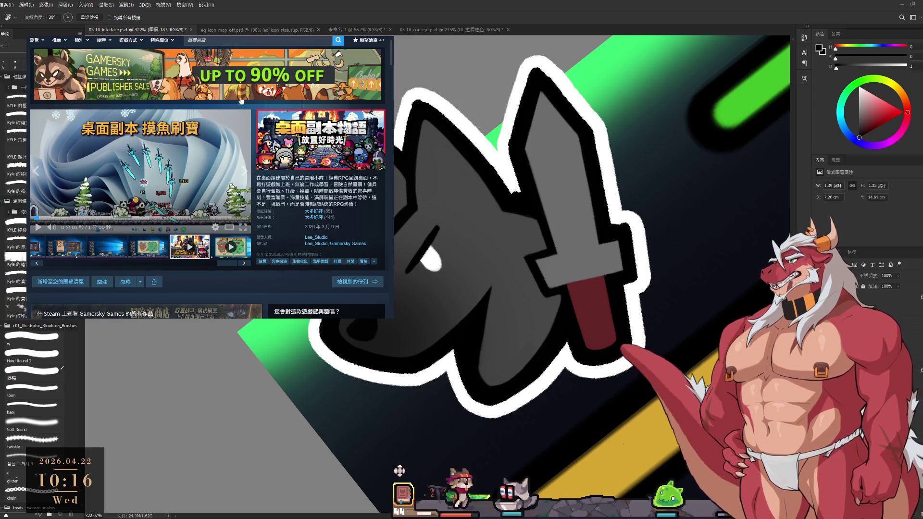
# Search Steam for Lootun, open its store page and flip through its screenshots.
pyautogui.click(265, 39)
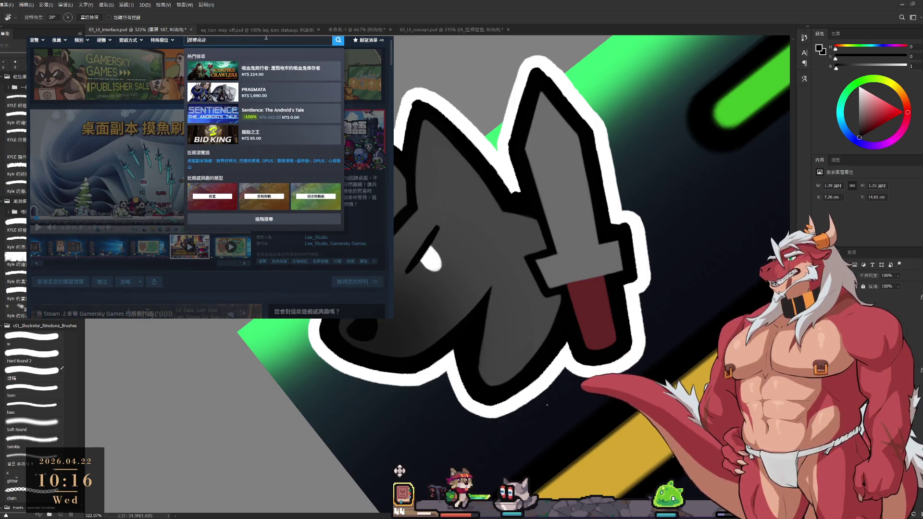
pyautogui.write('彳')
pyautogui.write('lootun')
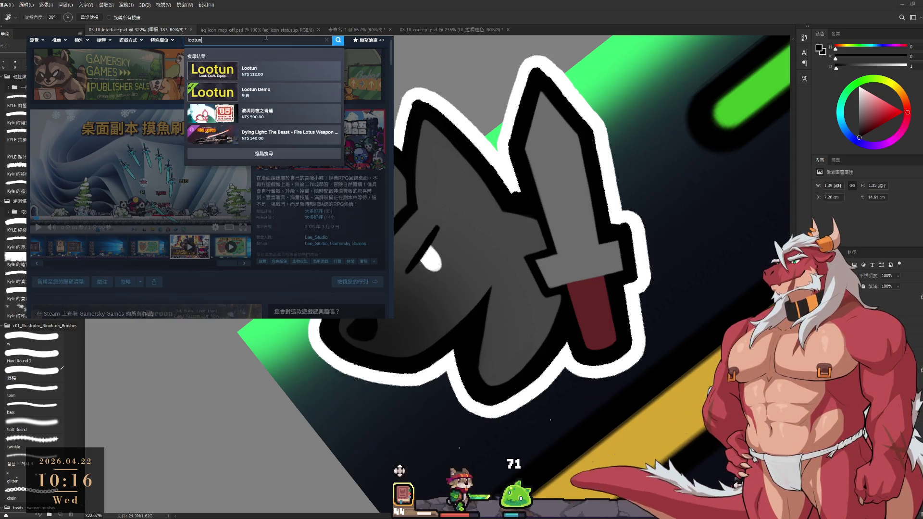
pyautogui.click(268, 68)
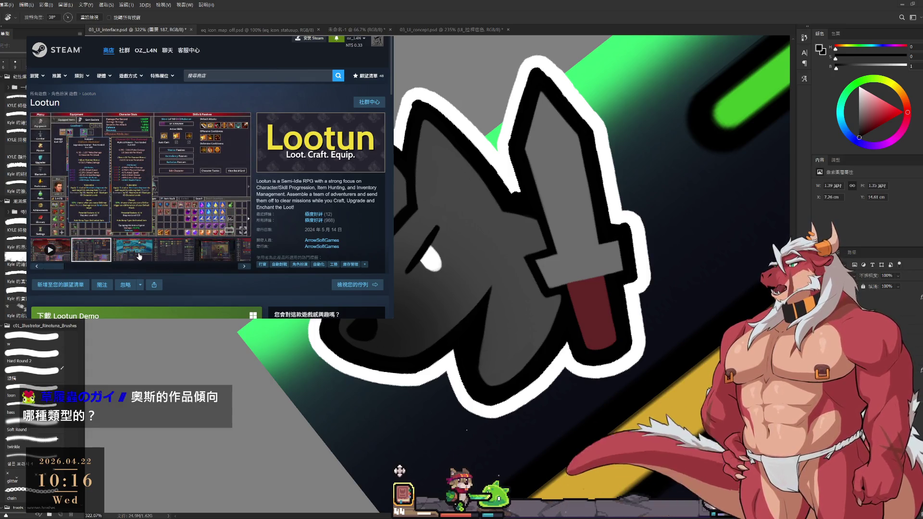
pyautogui.click(138, 256)
pyautogui.click(174, 259)
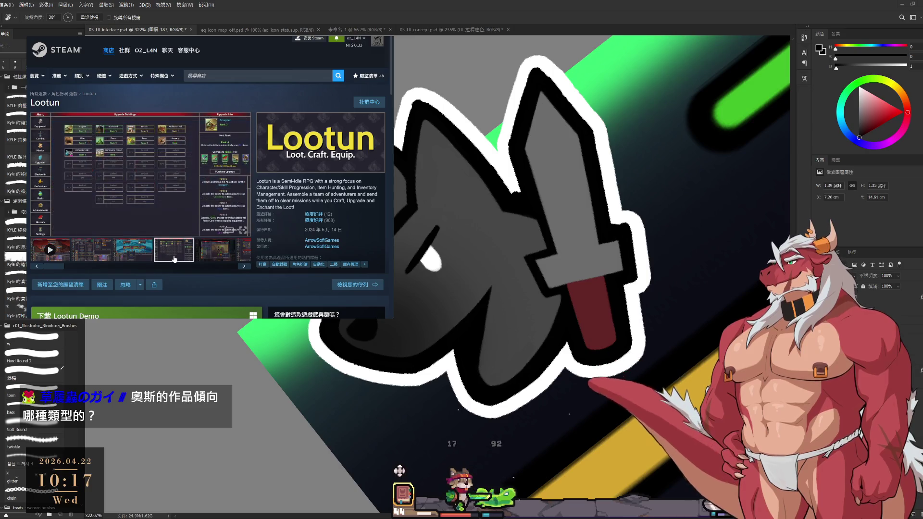
pyautogui.click(229, 254)
pyautogui.moveTo(52, 266); pyautogui.dragTo(216, 267)
pyautogui.click(89, 249)
pyautogui.click(135, 253)
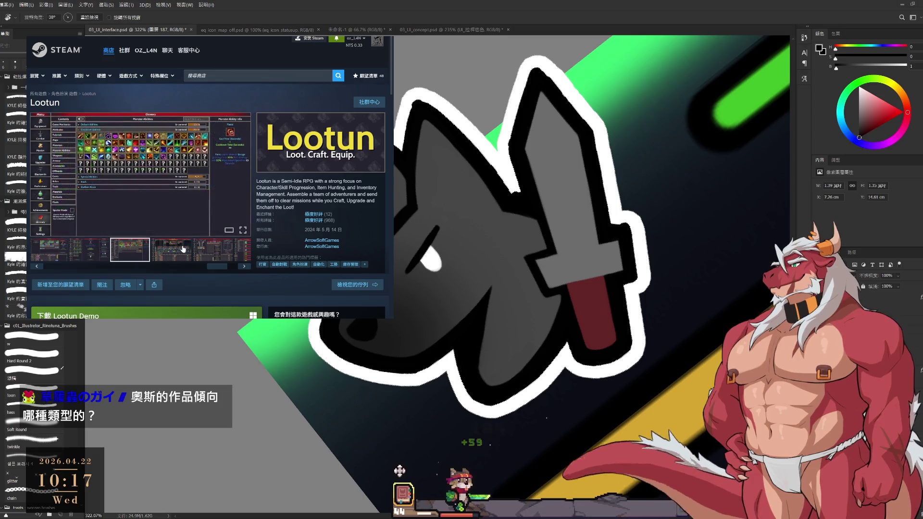
pyautogui.click(175, 250)
# Step through full-size Lootun screenshots and trailer, close the viewer, then refit the Photoshop mockup view.
pyautogui.click(150, 172)
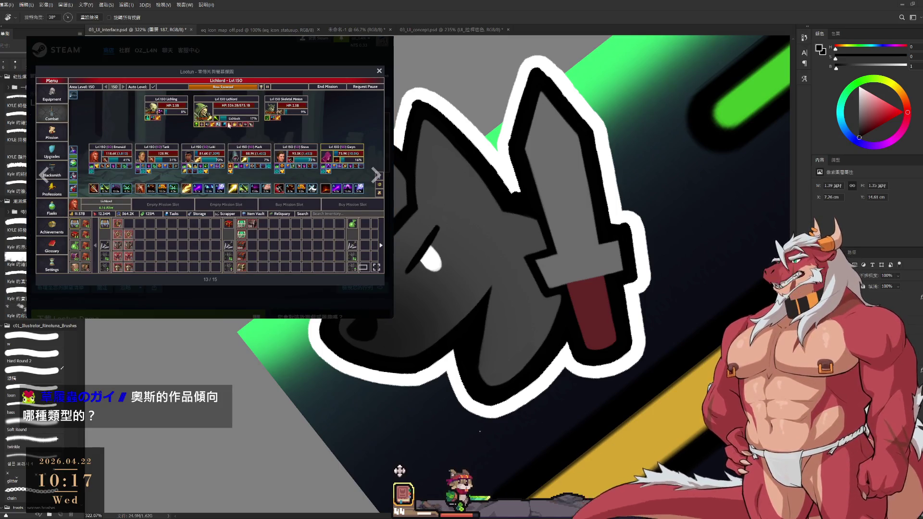
pyautogui.click(379, 177)
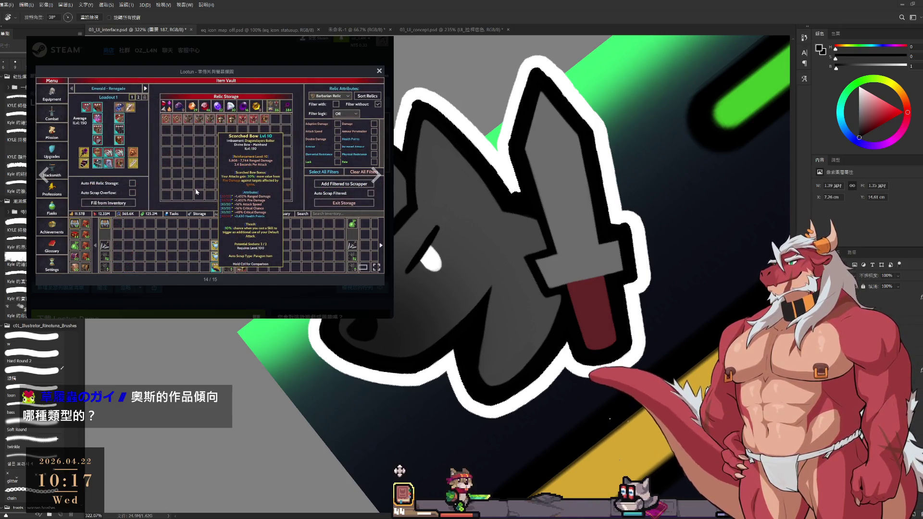
pyautogui.click(376, 177)
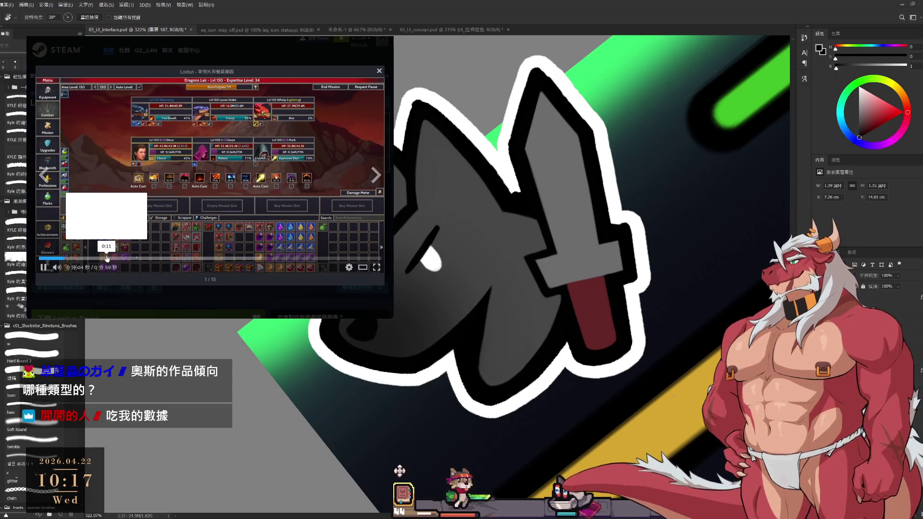
pyautogui.moveTo(105, 258); pyautogui.dragTo(190, 259)
pyautogui.click(215, 258)
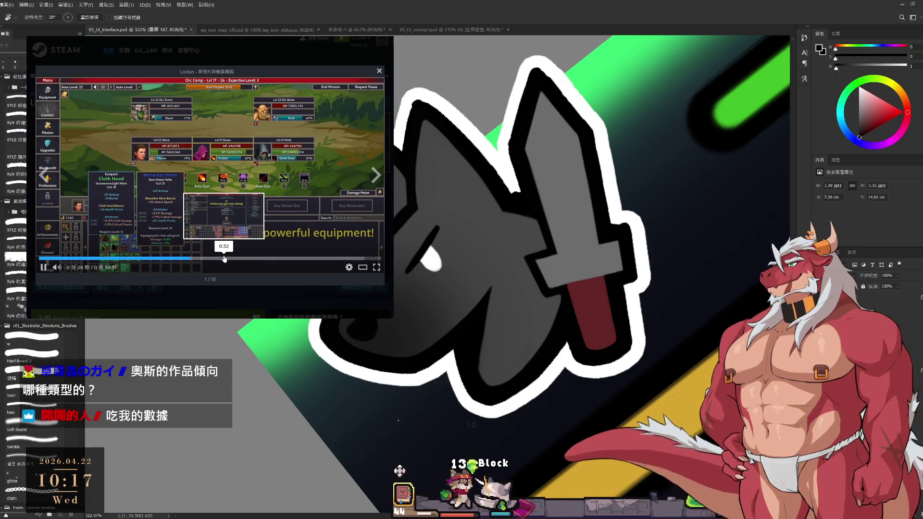
pyautogui.click(205, 302)
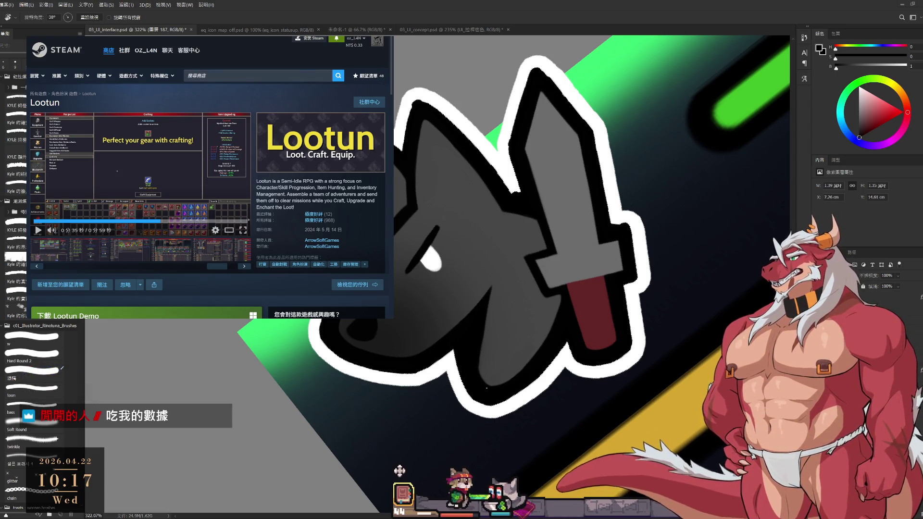
pyautogui.hotkey('ctrl', '0')
pyautogui.moveTo(564, 394)
pyautogui.mouseDown()
pyautogui.moveTo(529, 362)
pyautogui.moveTo(553, 353)
pyautogui.mouseUp()
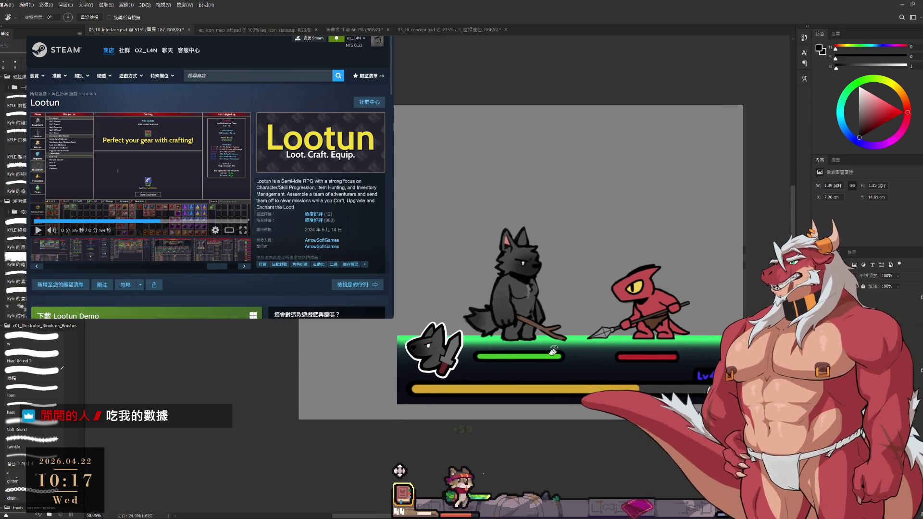
pyautogui.click(434, 30)
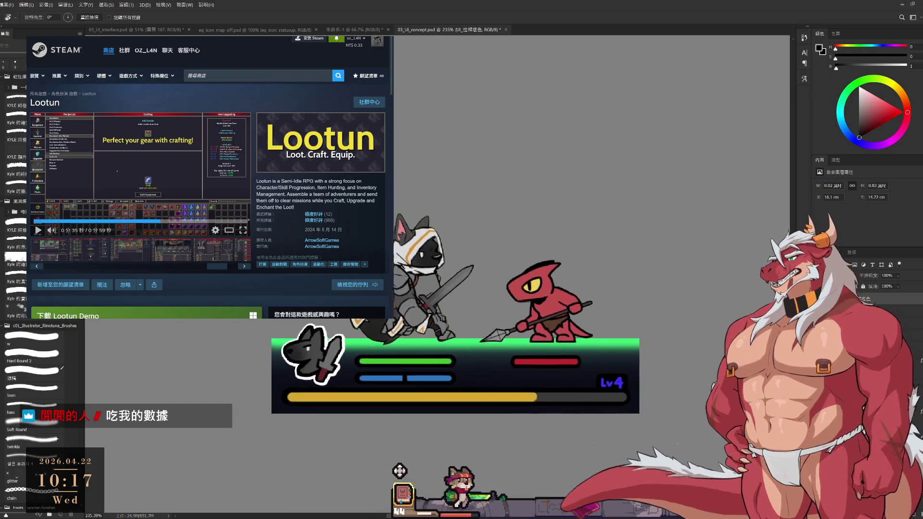
pyautogui.click(258, 30)
pyautogui.click(348, 30)
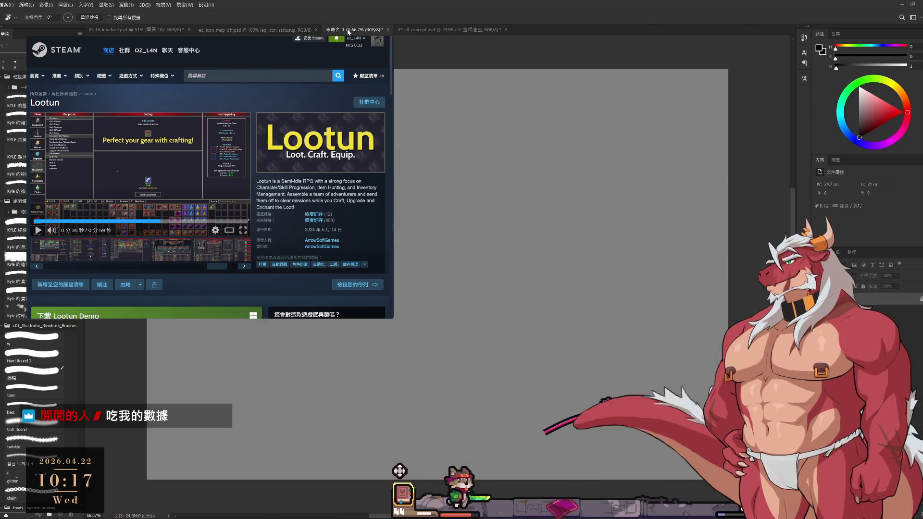
pyautogui.click(124, 30)
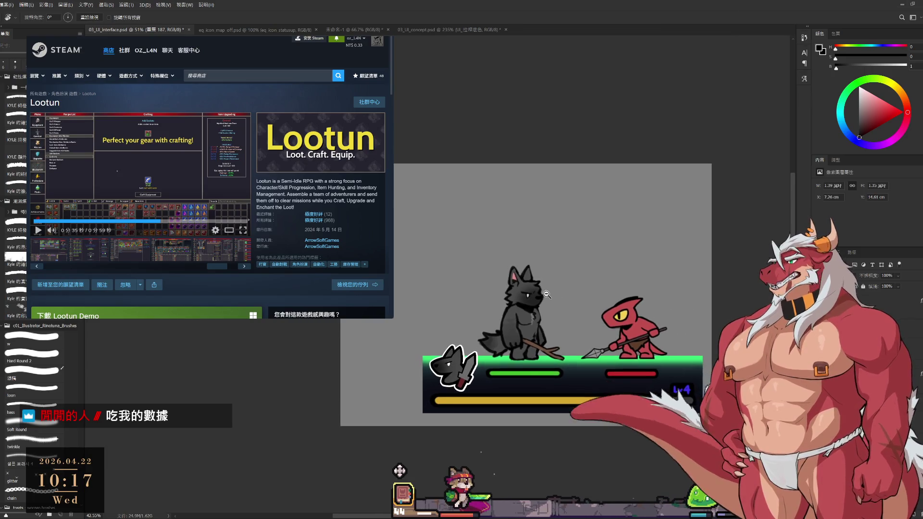
pyautogui.scroll(-2, 673, 313)
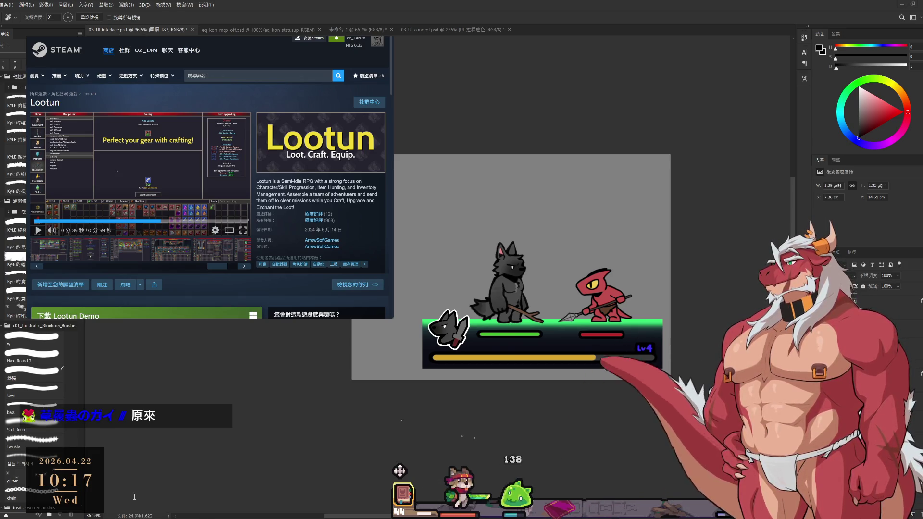
pyautogui.scroll(-2, 340, 228)
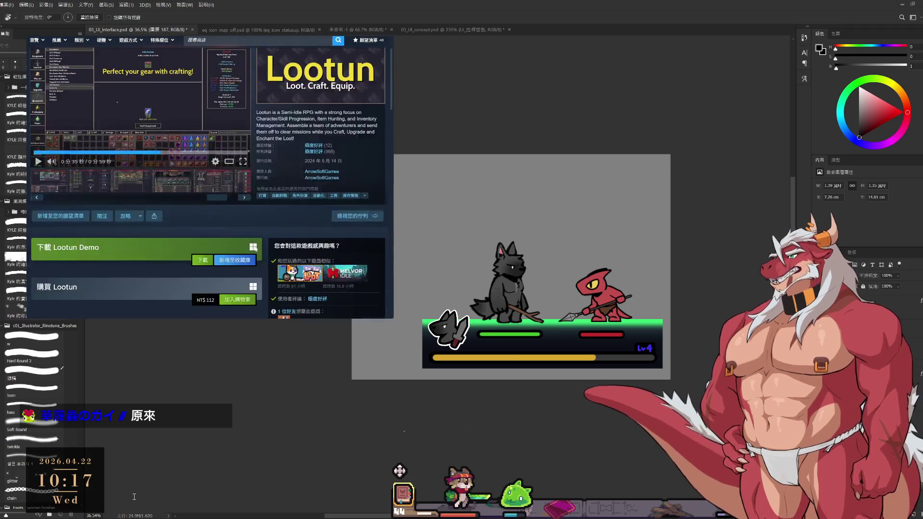
pyautogui.scroll(1, 264, 272)
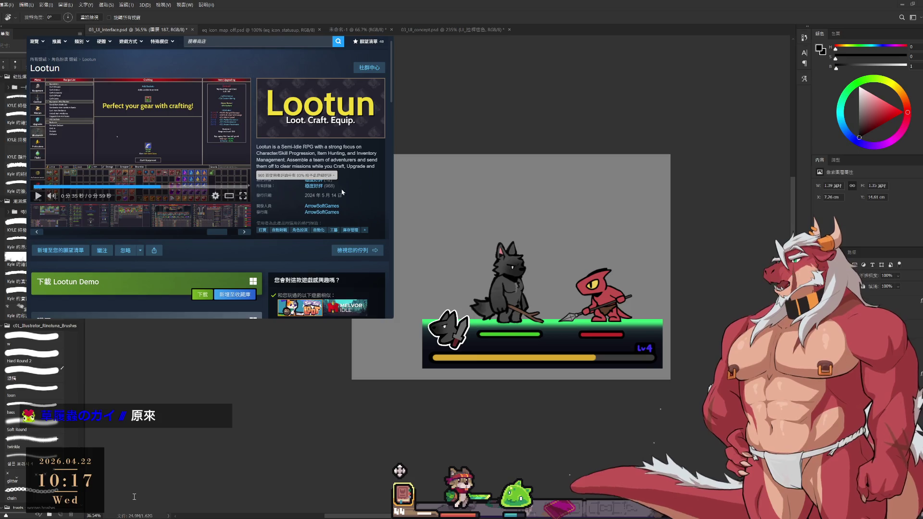
pyautogui.hotkey('alt', 'Tab')
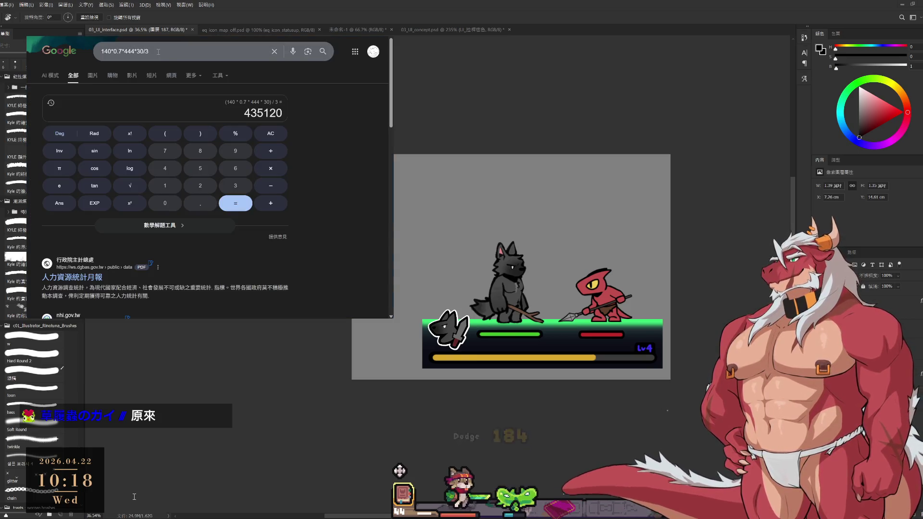
# Replace the query with 112*0.7*1000*30 to get 2352000, then close the tab.
pyautogui.tripleClick(158, 52)
pyautogui.write('112')
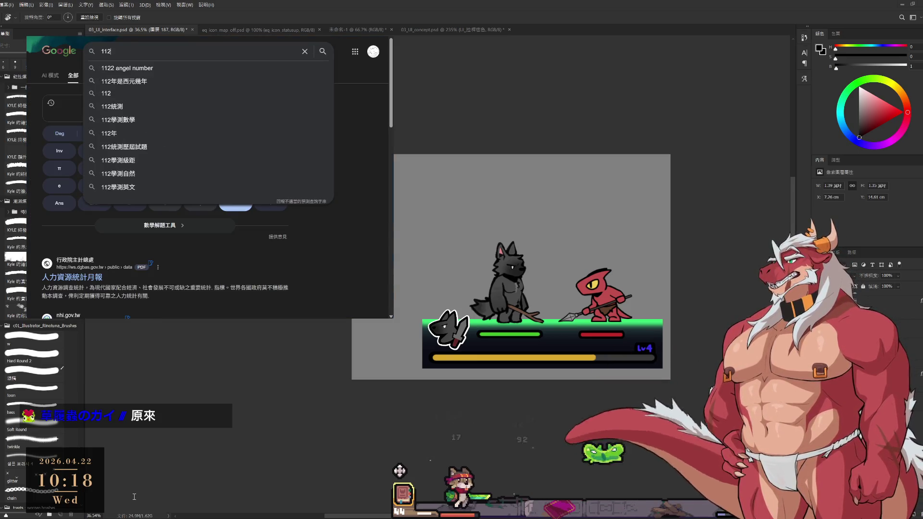
pyautogui.write('*0.7*')
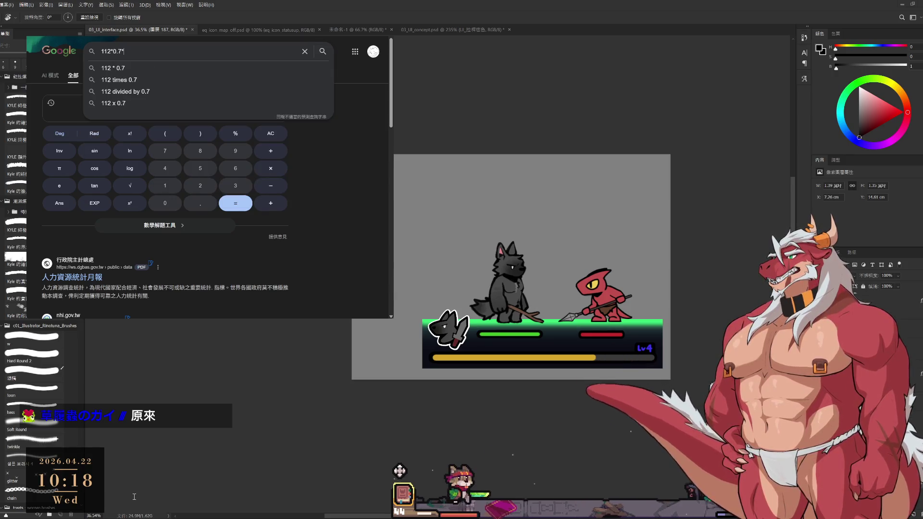
pyautogui.write('1000*30')
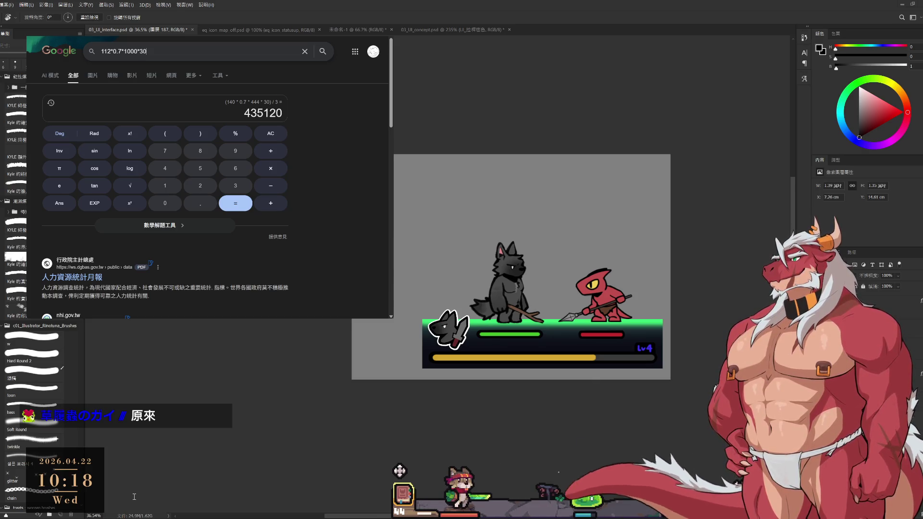
pyautogui.press('Return')
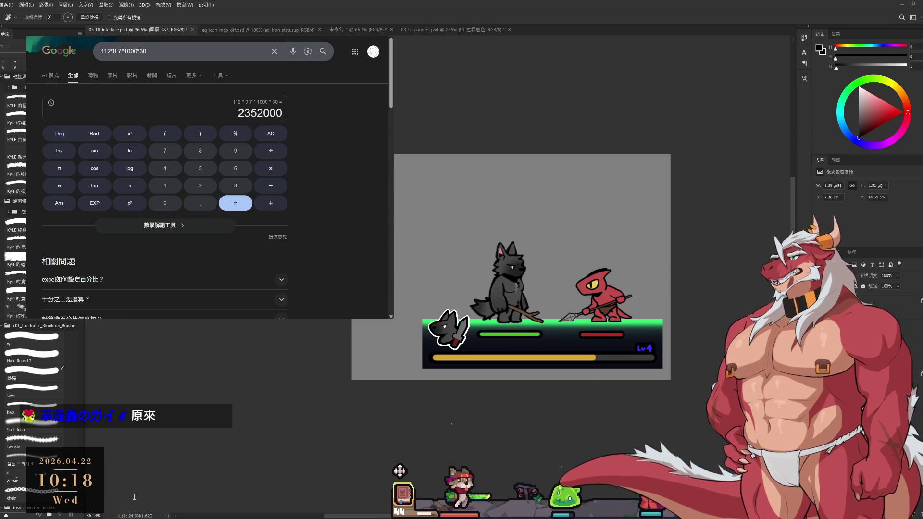
pyautogui.hotkey('ctrl', 'w')
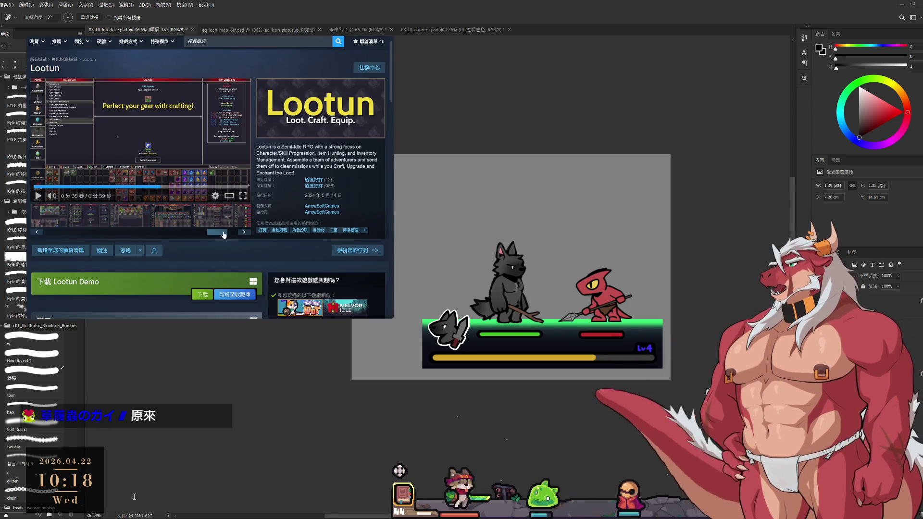
pyautogui.scroll(-20, 255, 213)
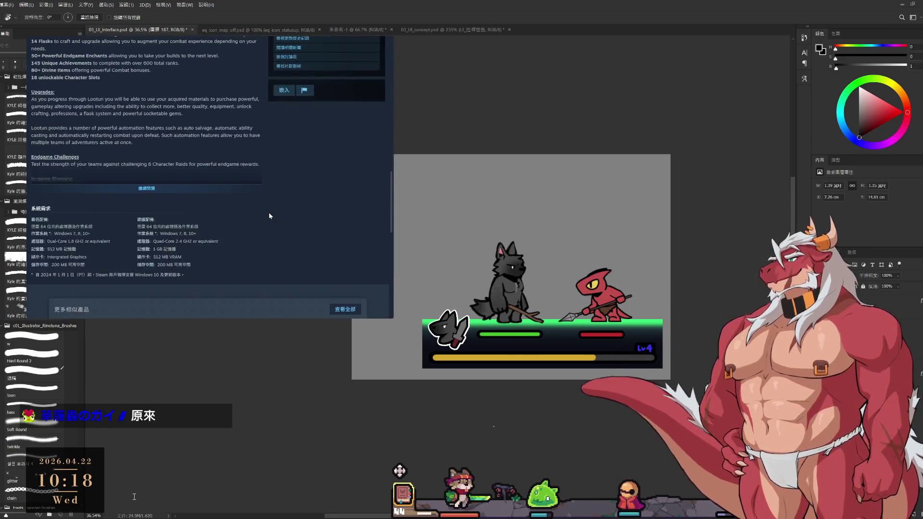
pyautogui.scroll(-1, 269, 215)
pyautogui.scroll(-2, 191, 229)
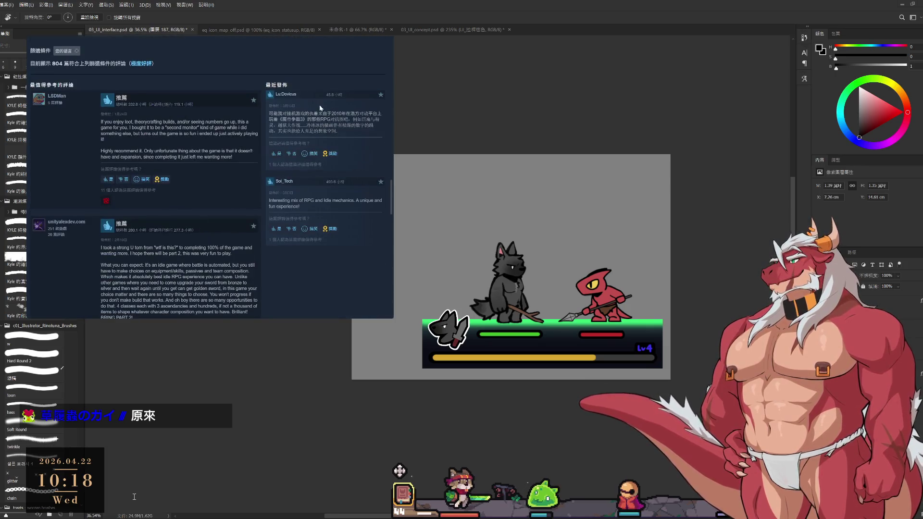
pyautogui.moveTo(306, 126)
pyautogui.mouseDown()
pyautogui.moveTo(346, 133)
pyautogui.moveTo(350, 122)
pyautogui.moveTo(348, 135)
pyautogui.mouseUp()
pyautogui.click(349, 136)
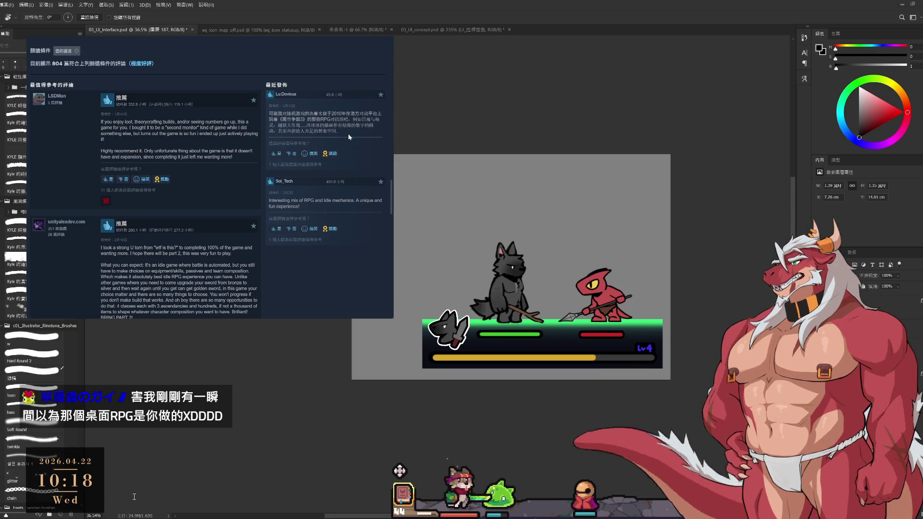
pyautogui.scroll(-3, 348, 134)
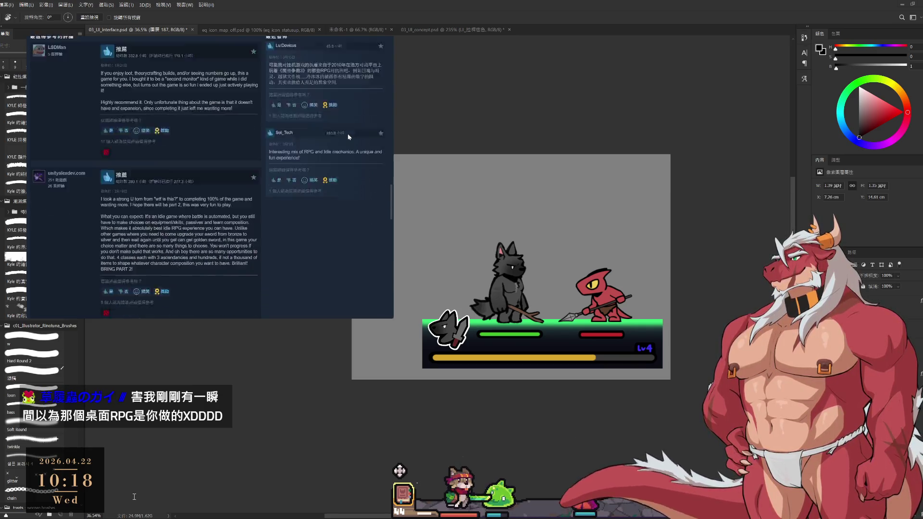
pyautogui.tripleClick(350, 198)
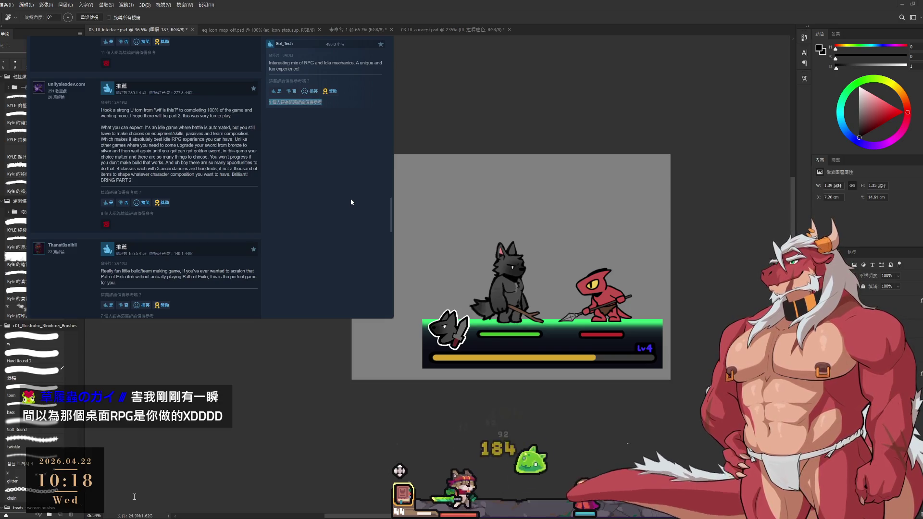
pyautogui.scroll(-10, 340, 198)
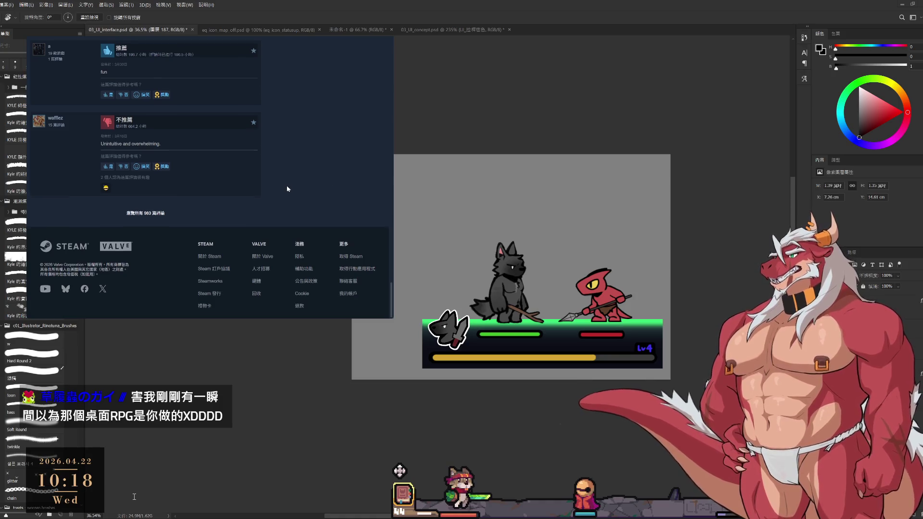
pyautogui.scroll(4, 289, 192)
pyautogui.scroll(-4, 132, 155)
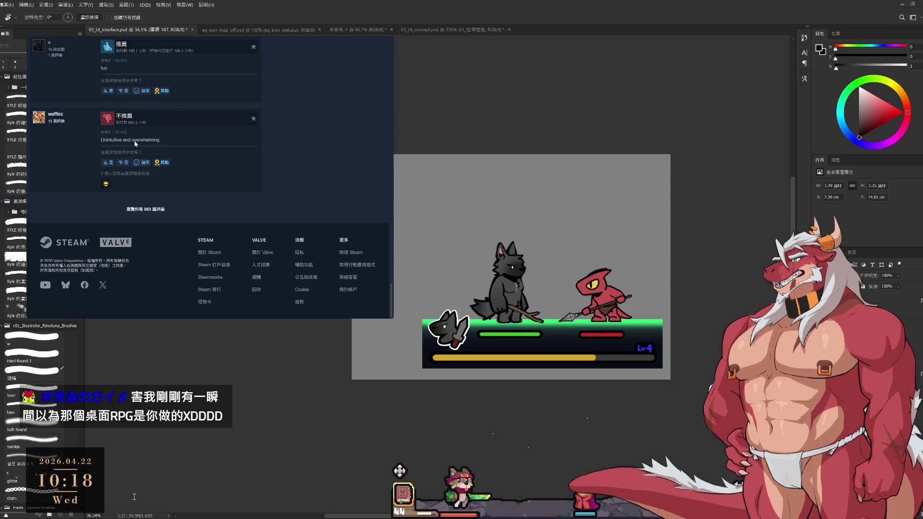
pyautogui.scroll(10, 273, 188)
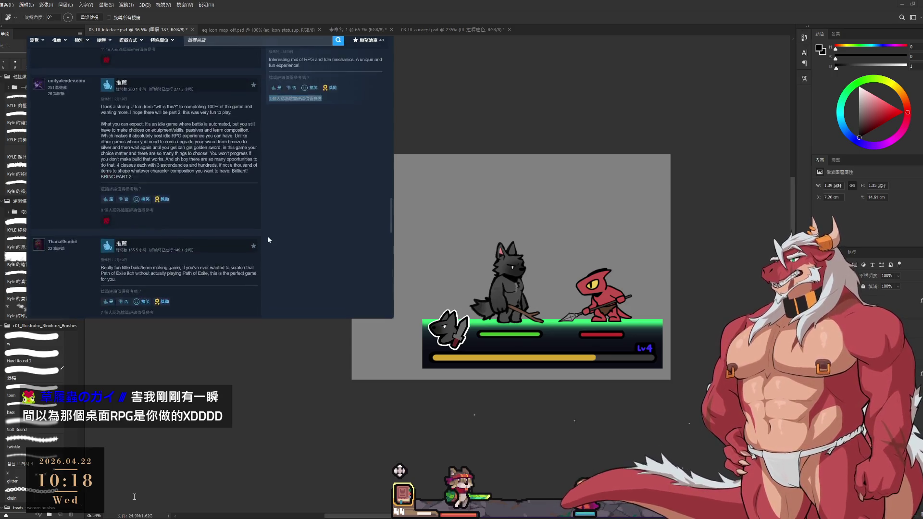
pyautogui.scroll(5, 267, 230)
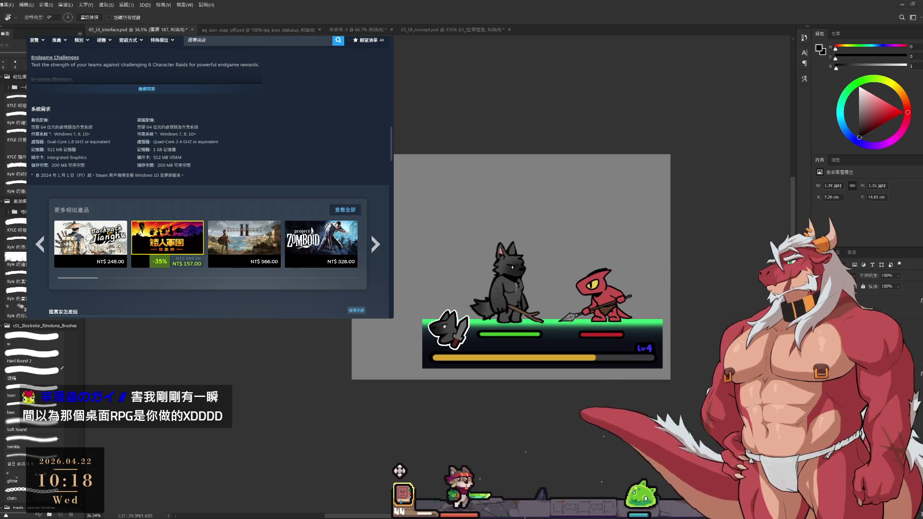
pyautogui.click(402, 493)
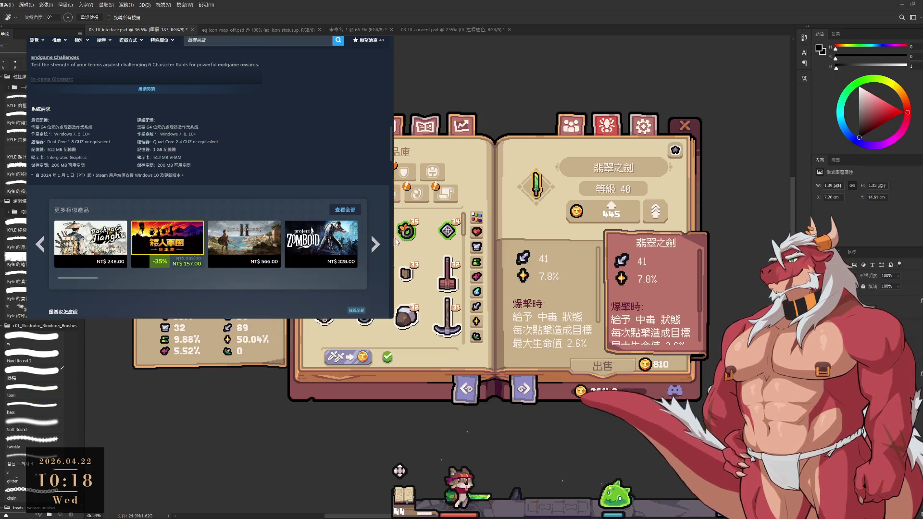
# Select the saw-blade weapon and convert it into gold.
pyautogui.scroll(-5, 430, 276)
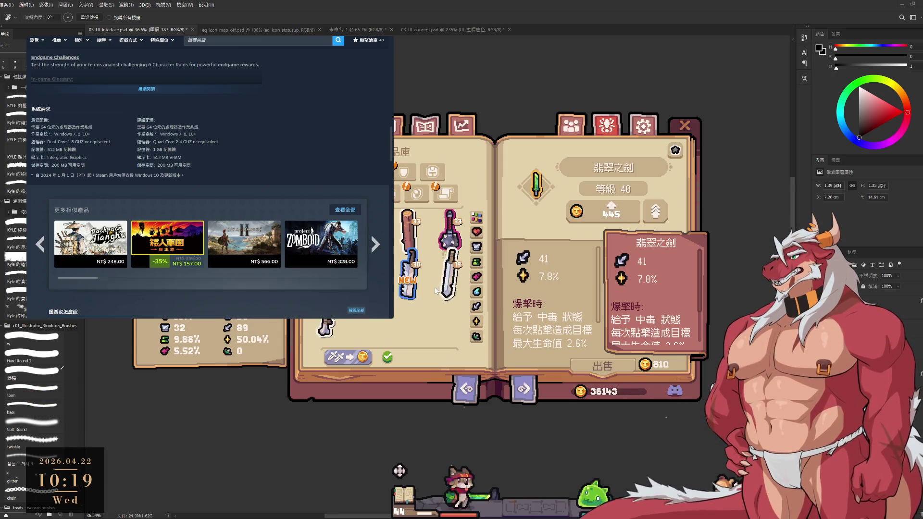
pyautogui.click(407, 274)
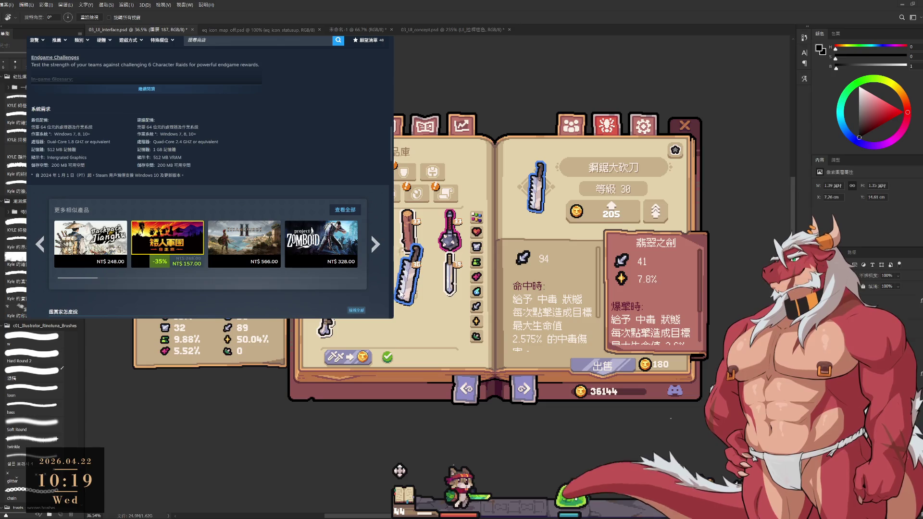
pyautogui.click(356, 359)
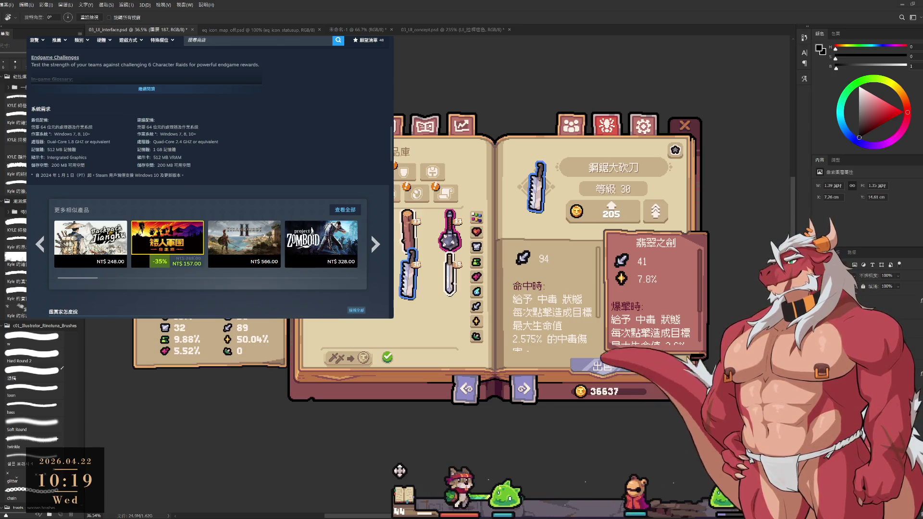
# Inspect the 槓鈴粉碎者 and 短斧 weapons and the 深海披肩 armor, then close the inventory.
pyautogui.click(439, 235)
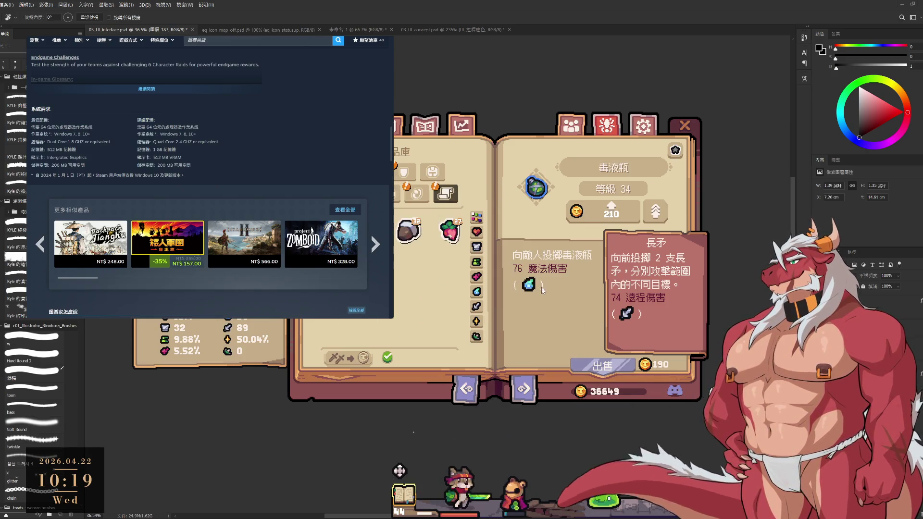
pyautogui.moveTo(532, 288)
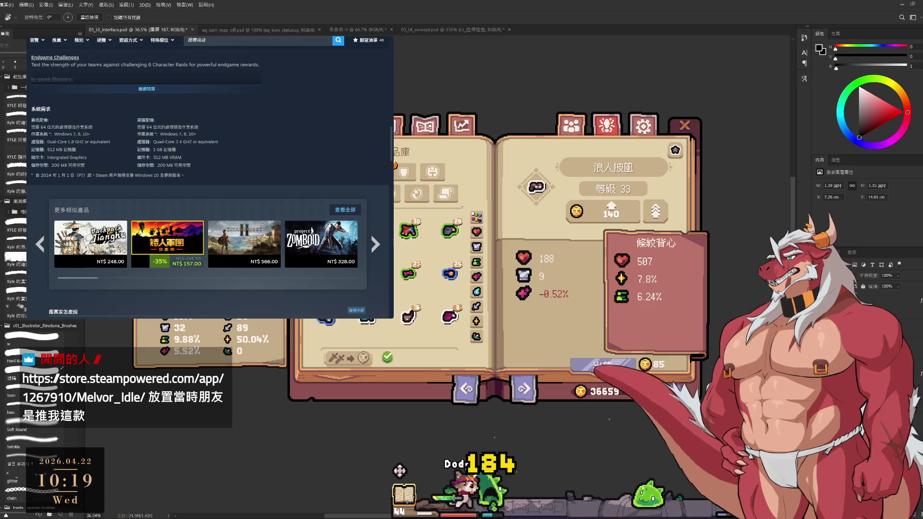
pyautogui.click(449, 230)
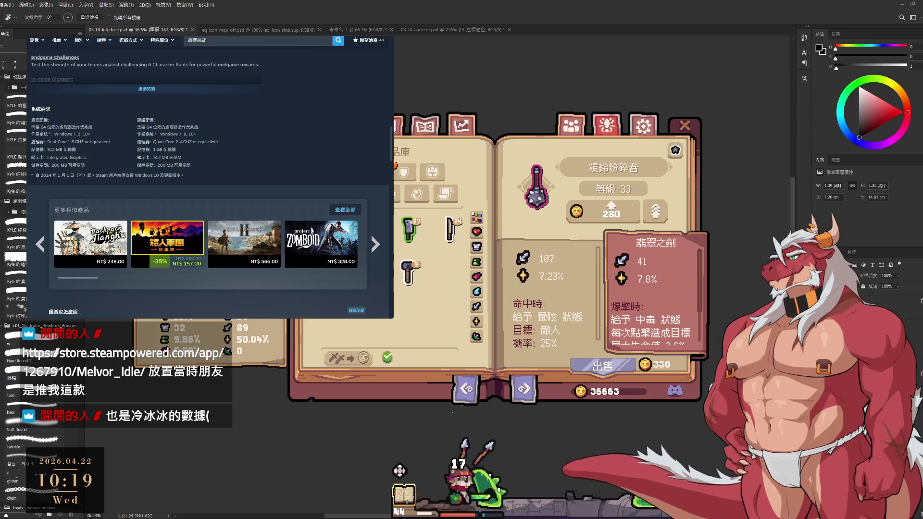
pyautogui.click(408, 272)
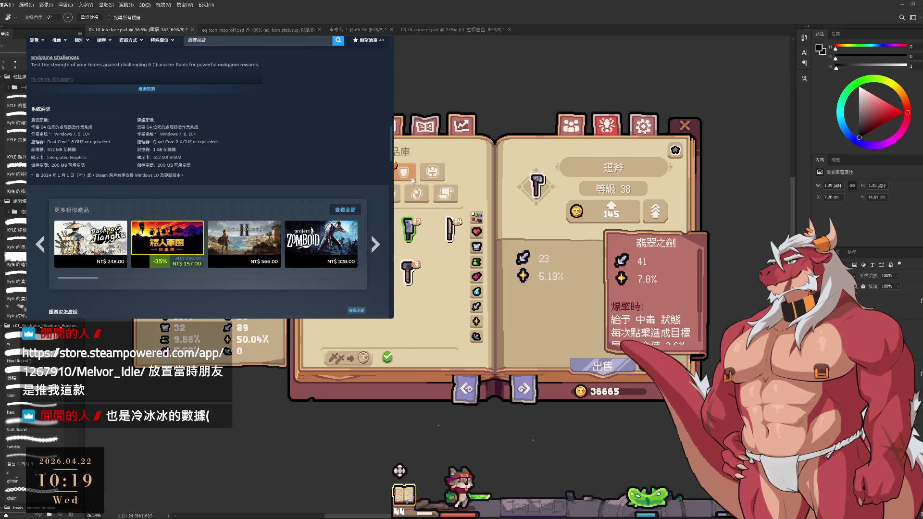
pyautogui.click(469, 173)
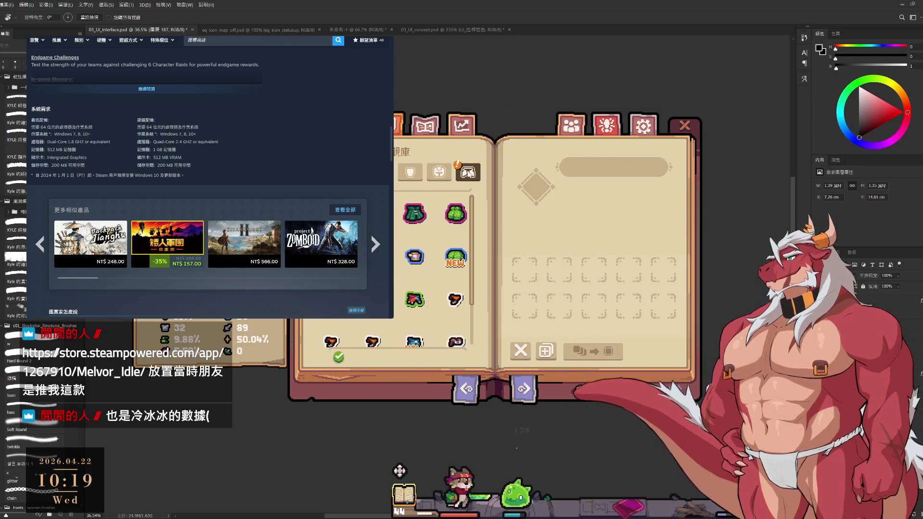
pyautogui.scroll(-1, 452, 270)
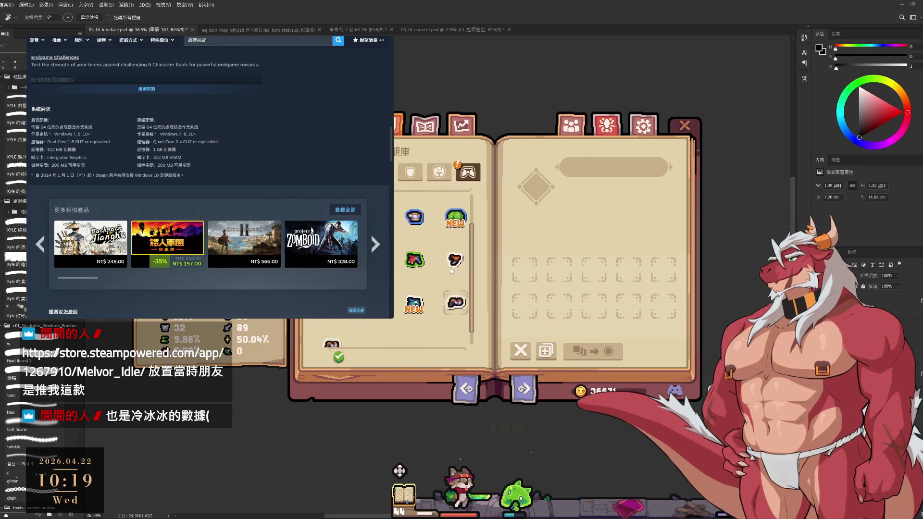
pyautogui.click(414, 288)
pyautogui.scroll(1, 433, 288)
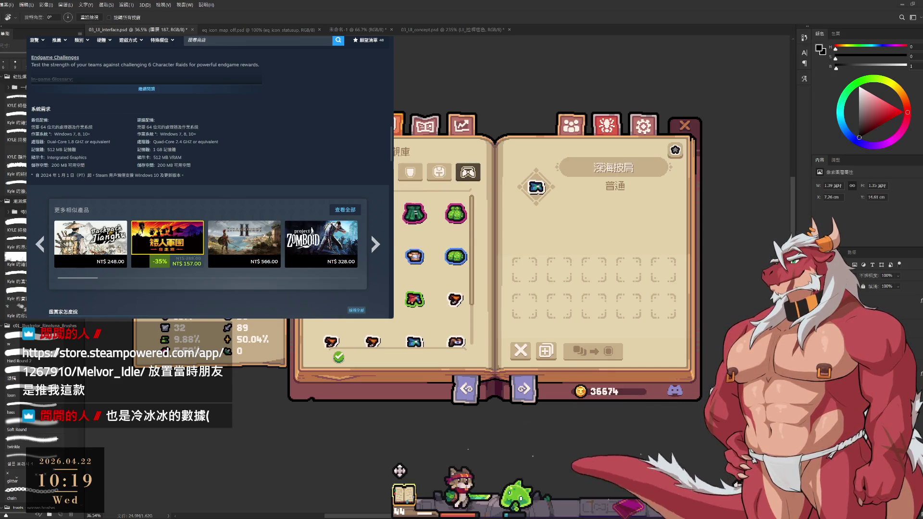
pyautogui.click(585, 434)
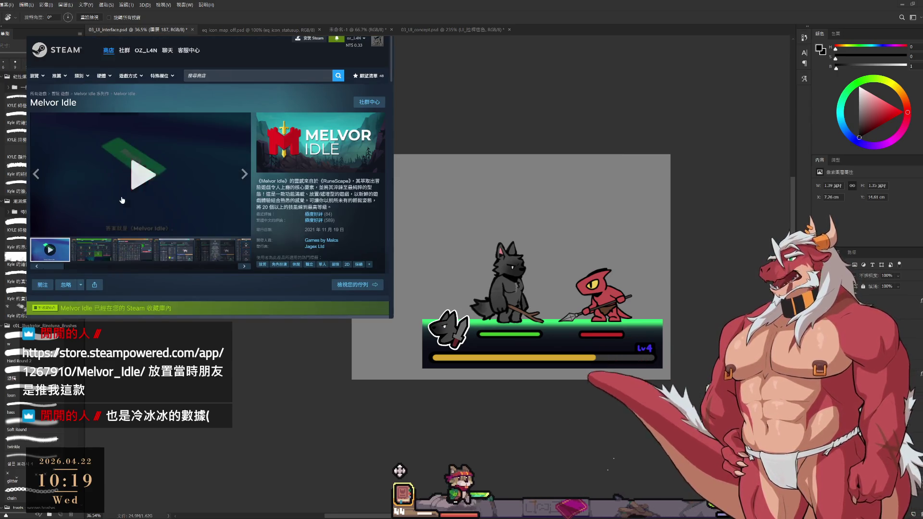
# Flip through the Melvor Idle screenshots, including the Welcome Back one.
pyautogui.click(159, 255)
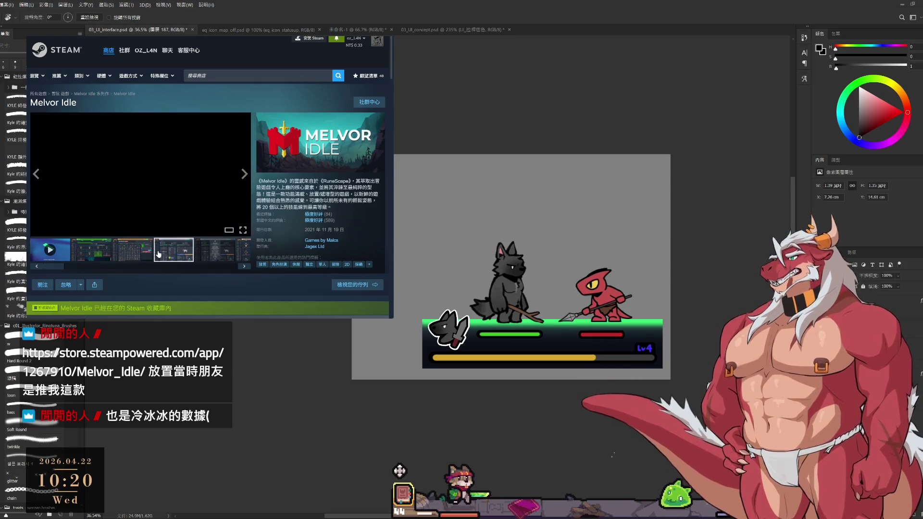
pyautogui.click(211, 253)
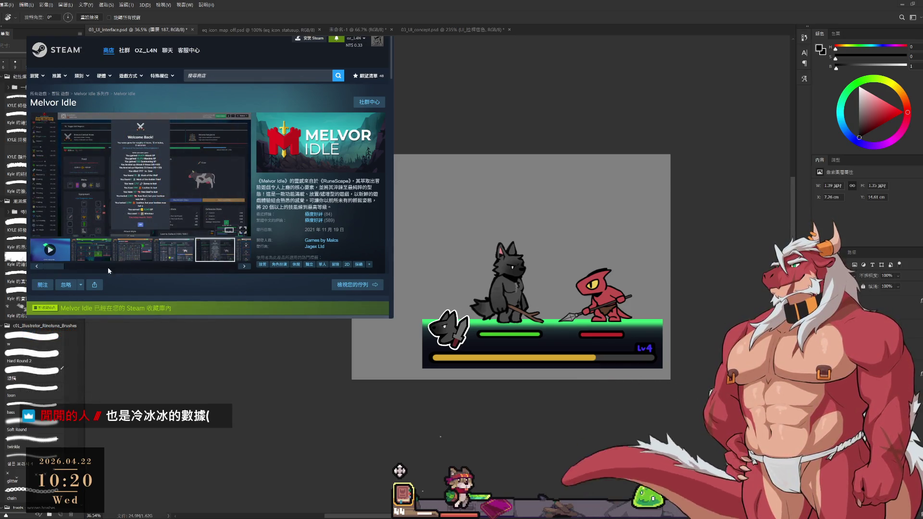
pyautogui.click(205, 266)
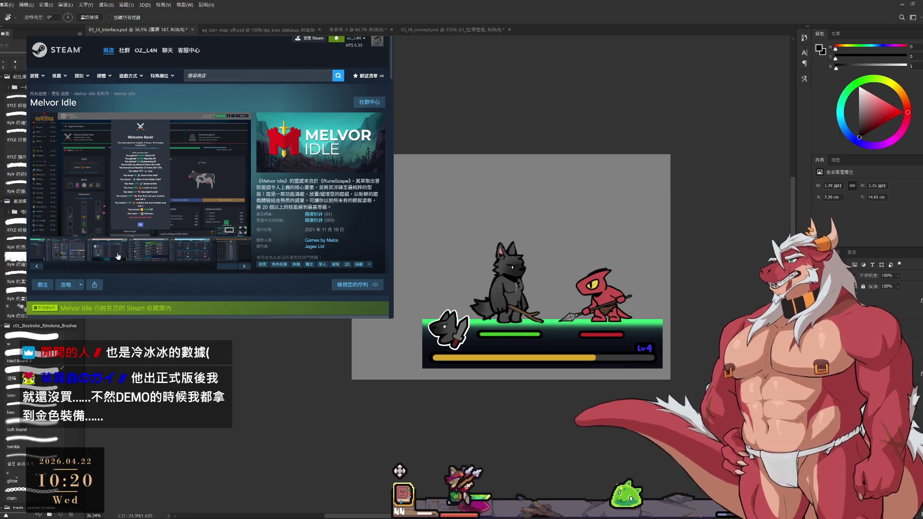
pyautogui.click(201, 255)
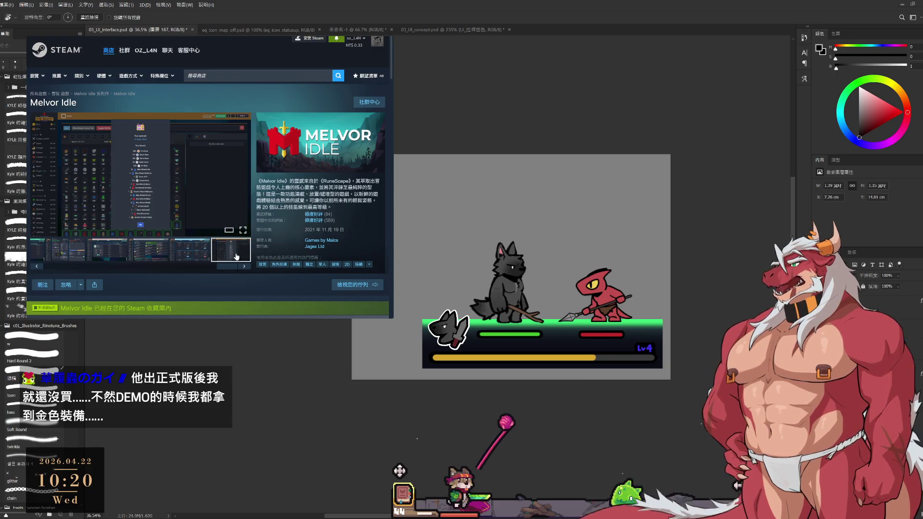
pyautogui.click(185, 266)
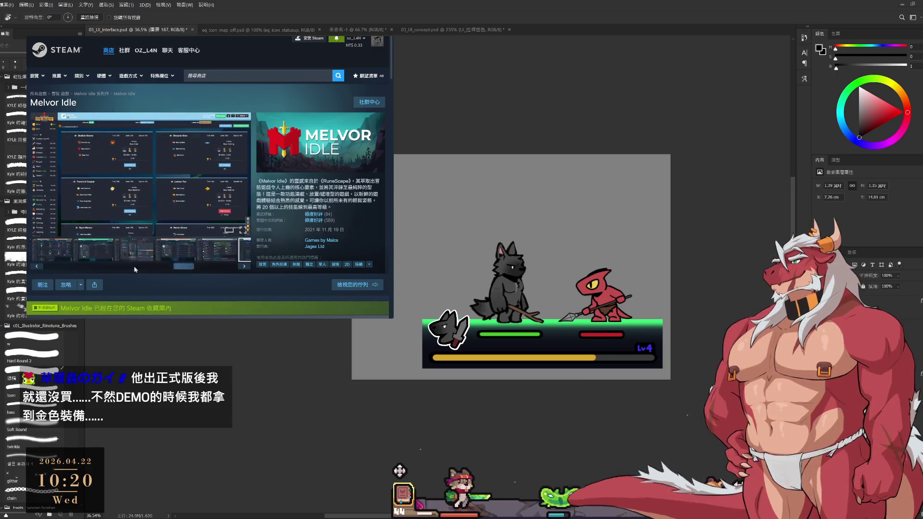
pyautogui.click(172, 256)
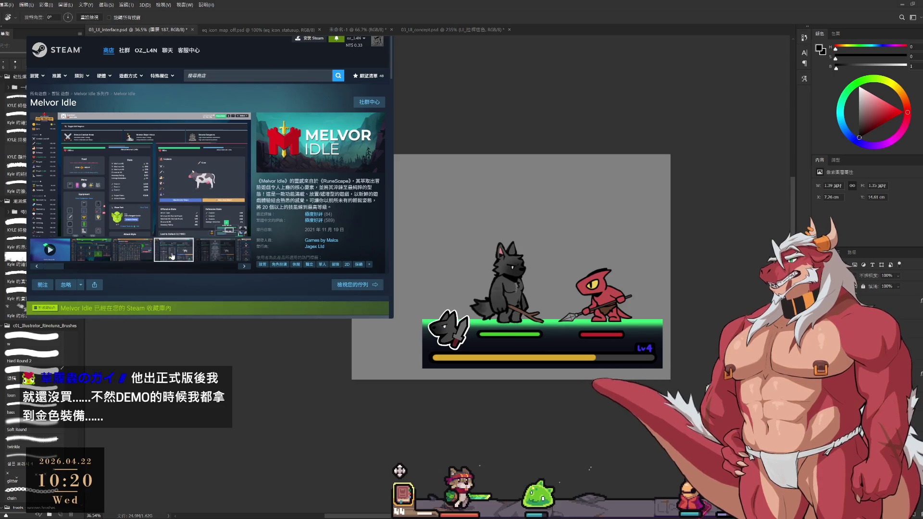
# Jump to the Melvor Idle customer reviews, then switch to the GDC 2024 video.
pyautogui.click(313, 225)
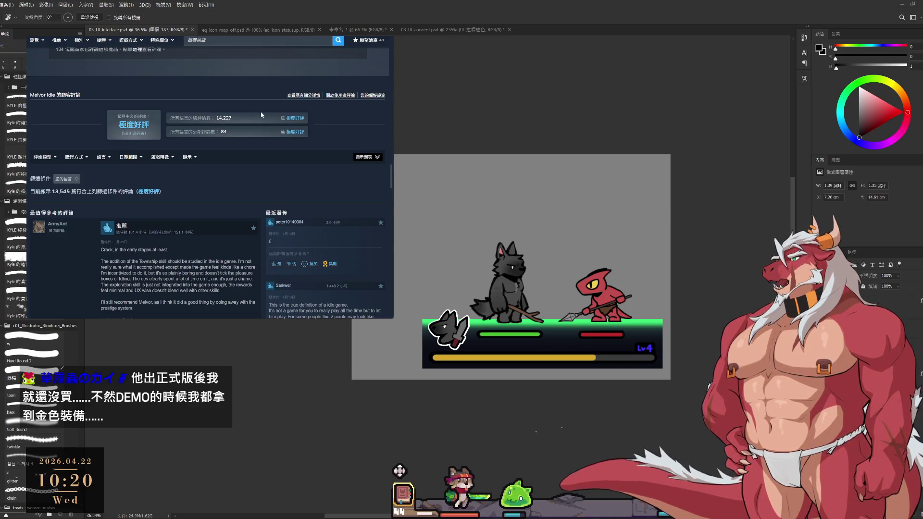
pyautogui.scroll(5, 262, 115)
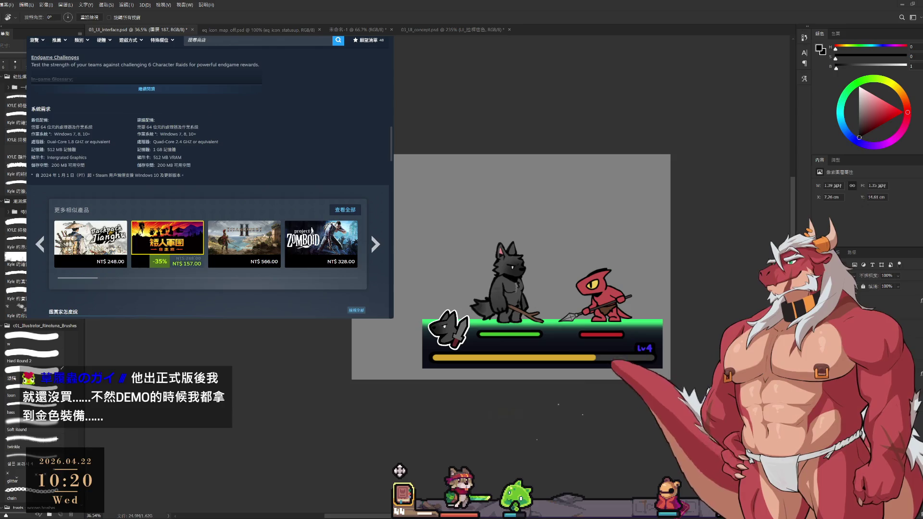
pyautogui.hotkey('ctrl', 'Tab')
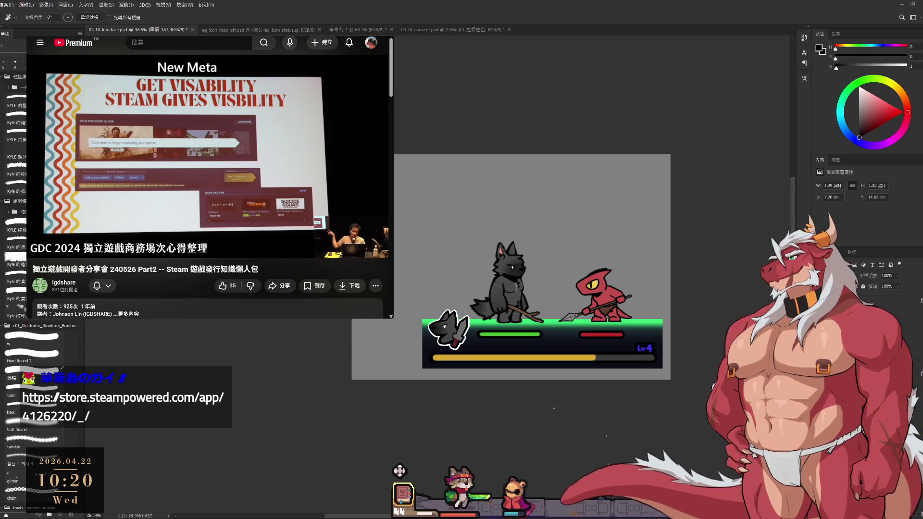
# Undo two earlier erase strokes and erase along the sword blade's right black outline.
pyautogui.scroll(5, 502, 338)
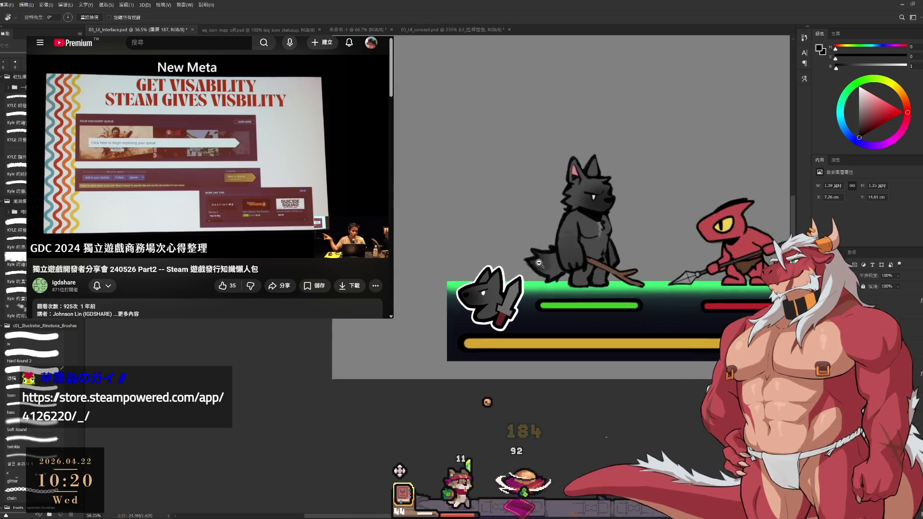
pyautogui.scroll(-2, 502, 338)
pyautogui.scroll(5, 526, 304)
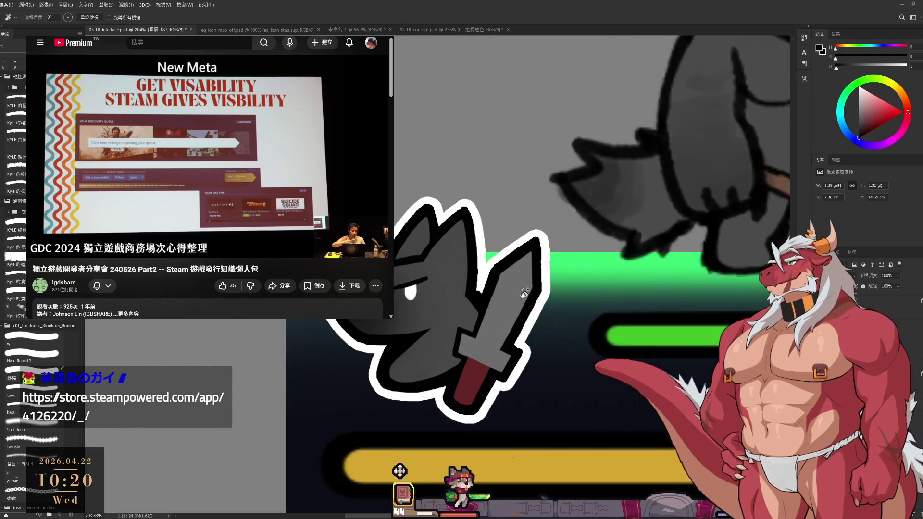
pyautogui.scroll(3, 526, 304)
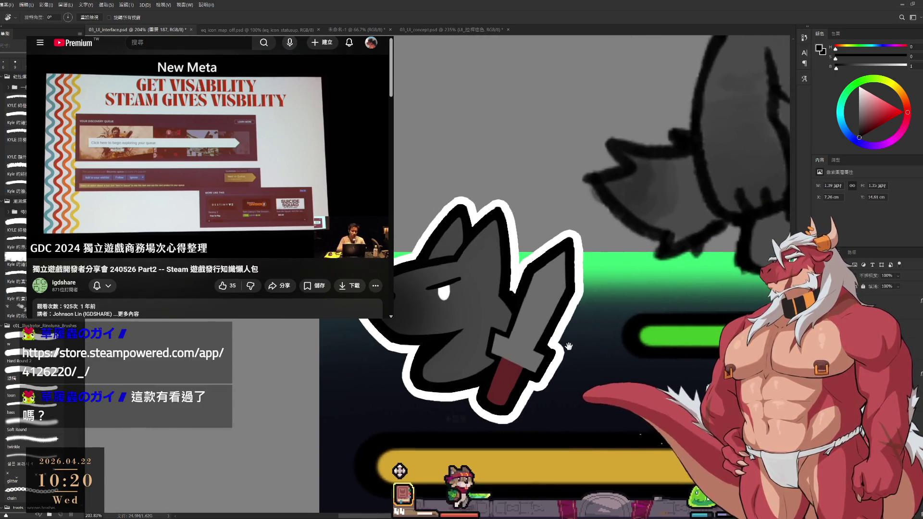
pyautogui.press('e')
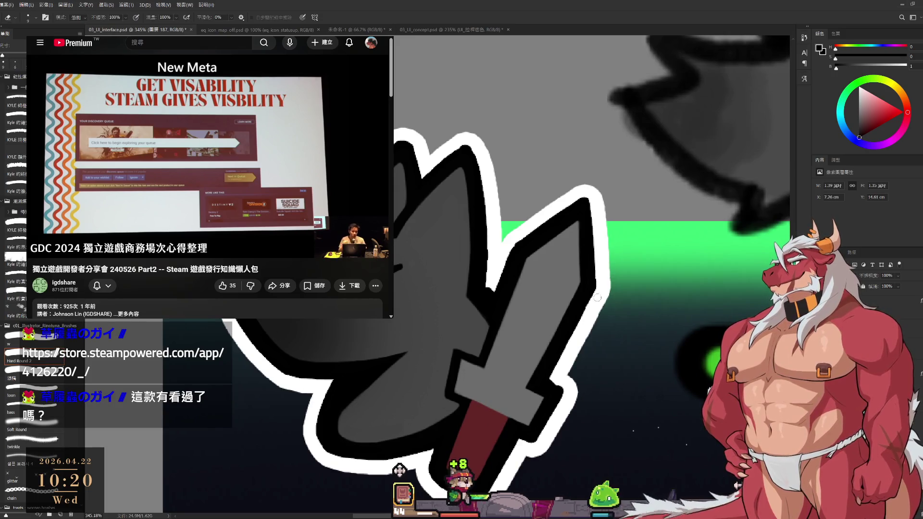
pyautogui.hotkey('ctrl', 'z')
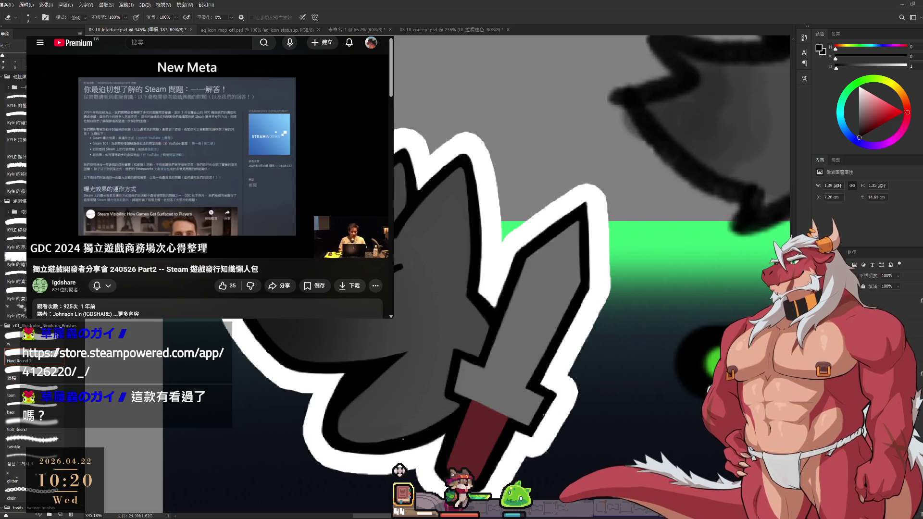
pyautogui.hotkey('ctrl', 'z')
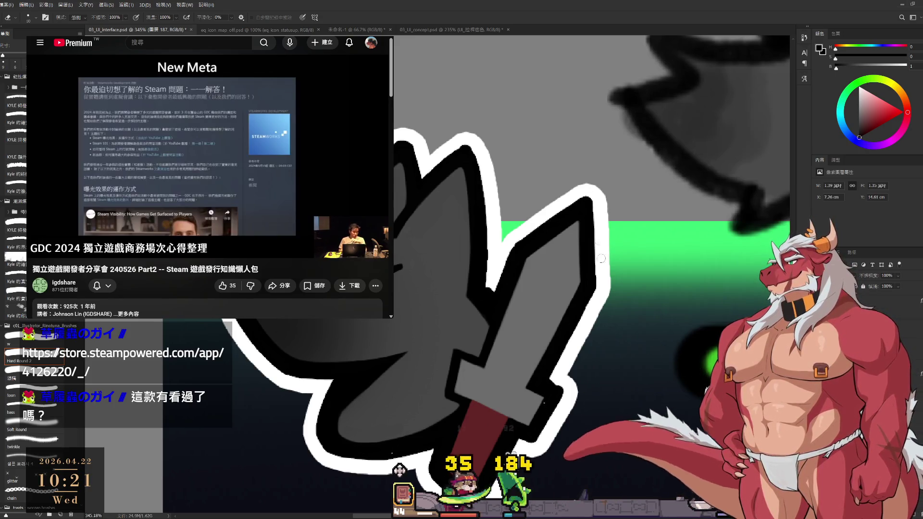
pyautogui.moveTo(595, 296); pyautogui.dragTo(589, 200)
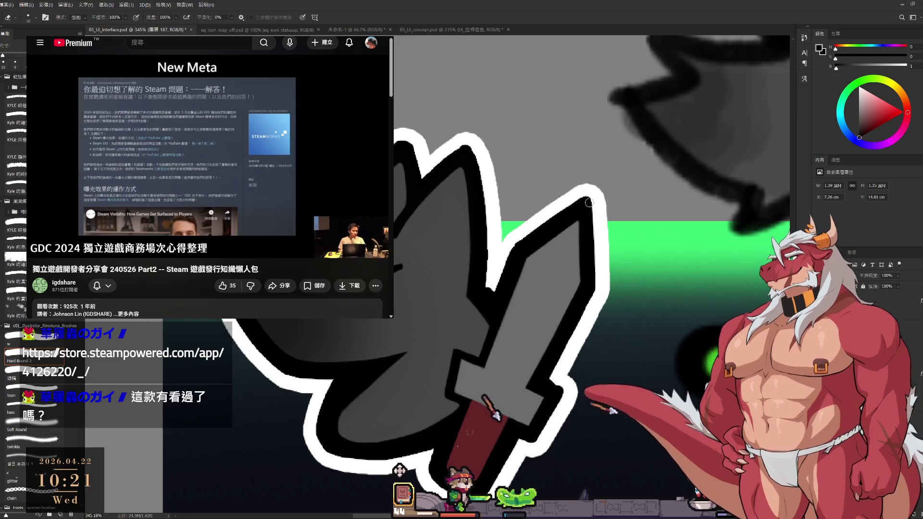
pyautogui.press('space')
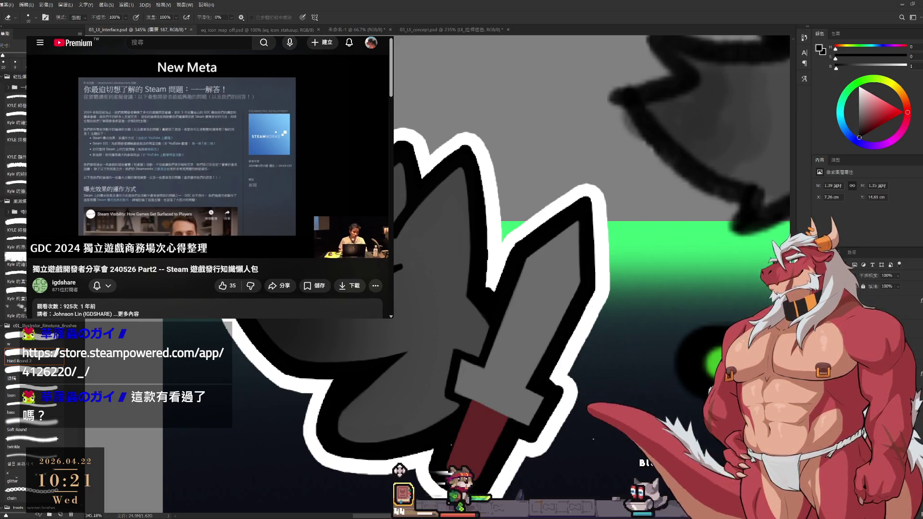
pyautogui.scroll(-1, 113, 255)
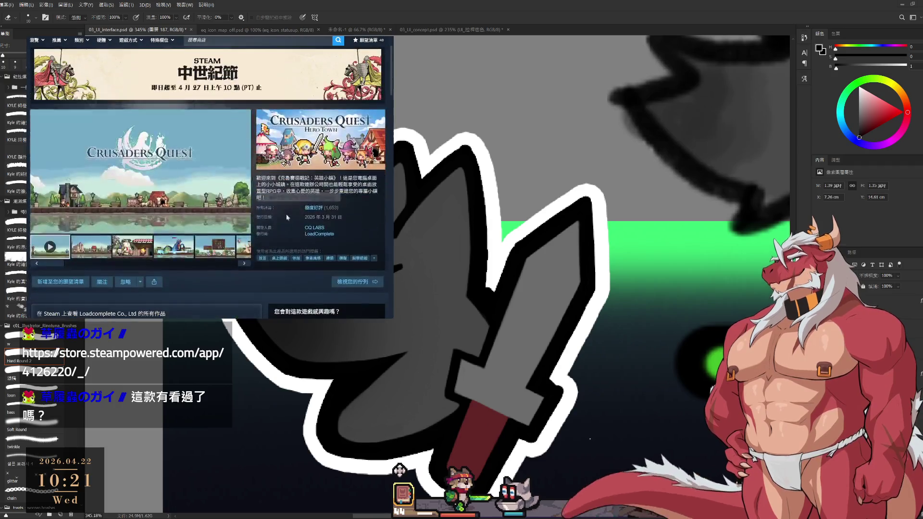
# Click through the Crusaders Quest: Hero Town screenshots, including the town and battle scenes.
pyautogui.click(114, 255)
pyautogui.click(174, 250)
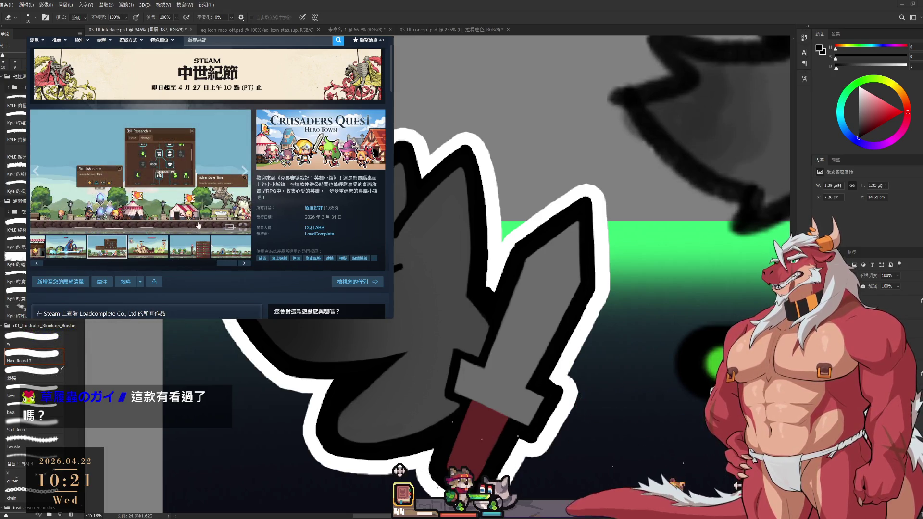
pyautogui.click(151, 253)
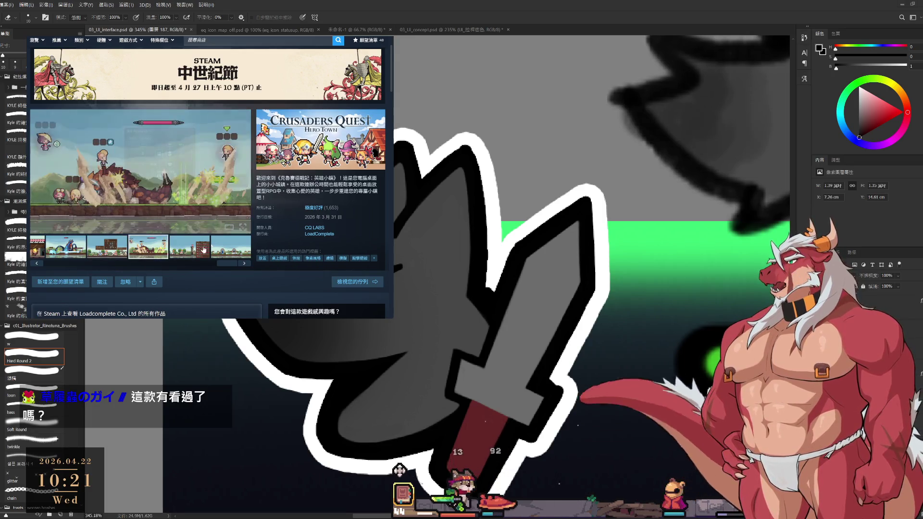
pyautogui.click(200, 250)
pyautogui.click(222, 254)
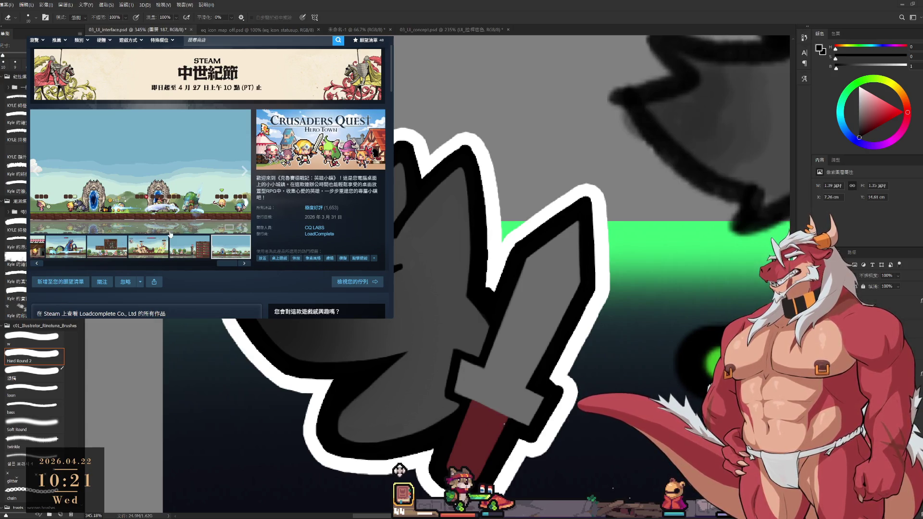
pyautogui.scroll(-3, 159, 234)
pyautogui.scroll(2, 176, 208)
pyautogui.scroll(-1, 212, 212)
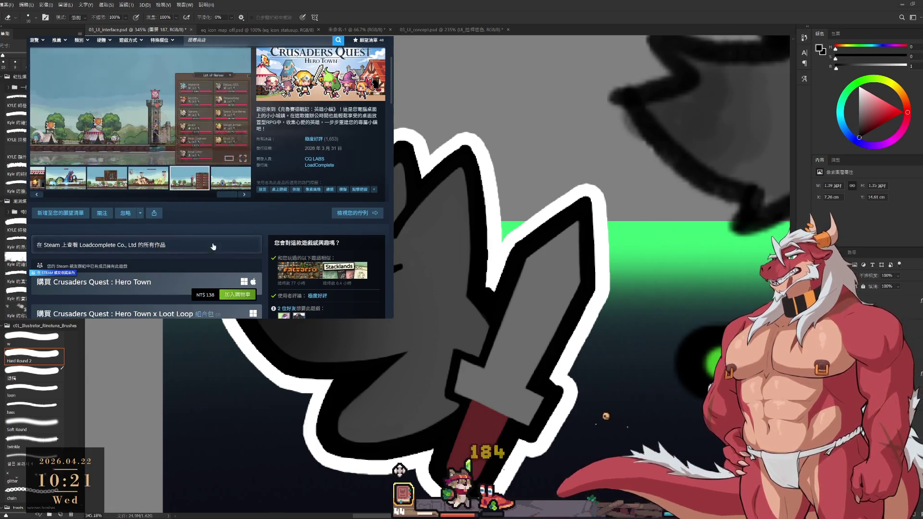
pyautogui.scroll(3, 241, 206)
pyautogui.scroll(-12, 250, 213)
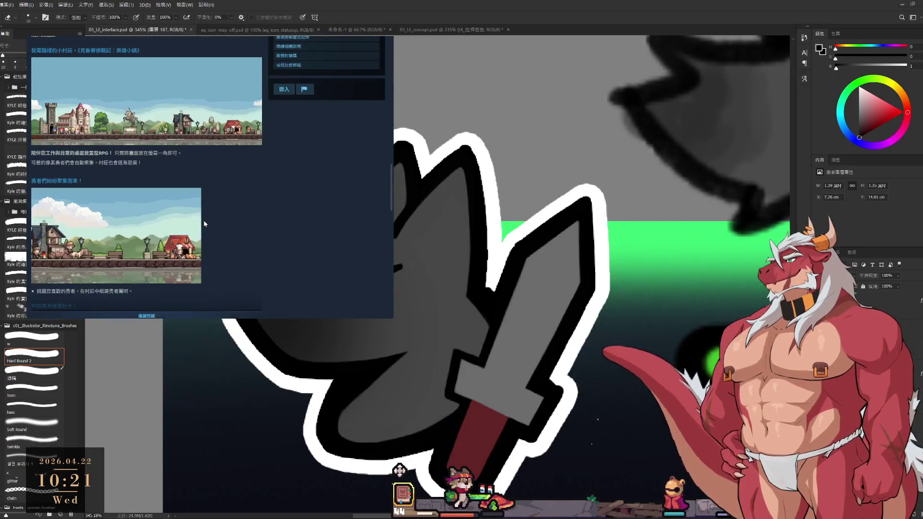
pyautogui.scroll(2, 208, 215)
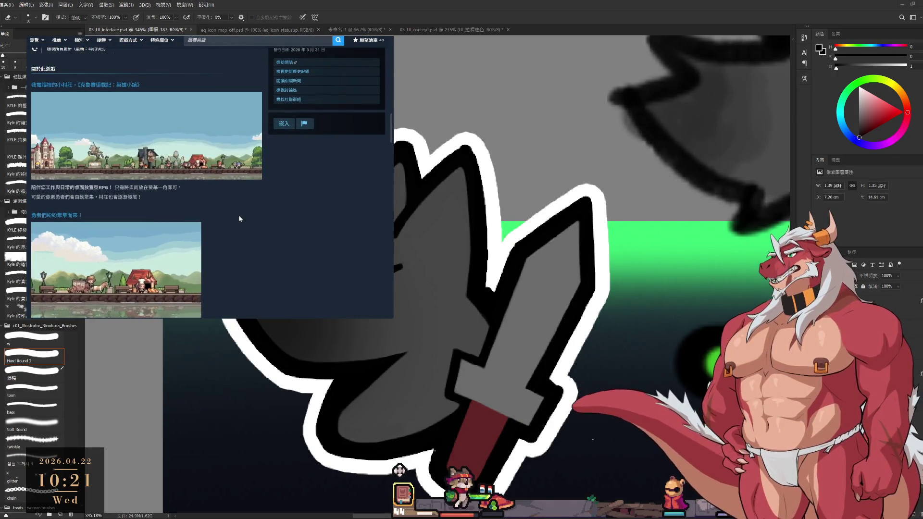
pyautogui.scroll(-3, 241, 220)
# Expand the full game description, scroll to the 極度好評 reviews, and return to the GDC talk.
pyautogui.click(178, 214)
pyautogui.scroll(-3, 179, 214)
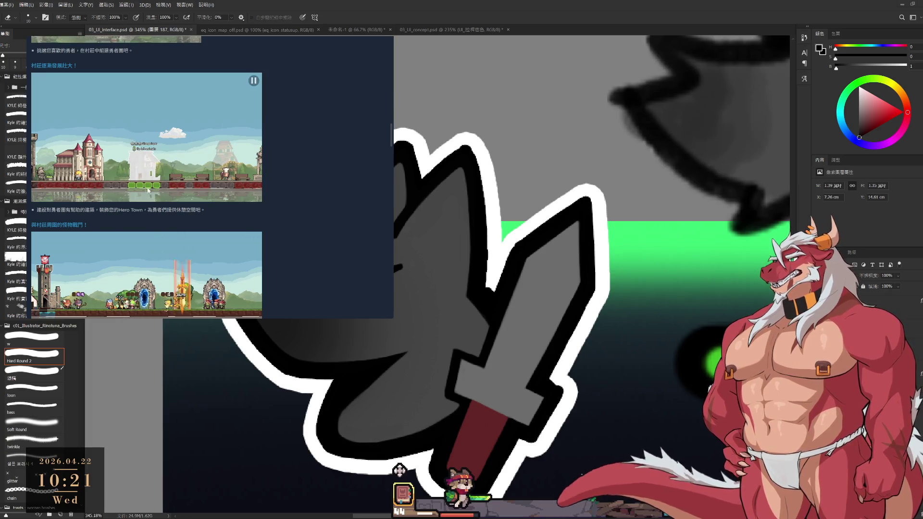
pyautogui.scroll(-10, 283, 238)
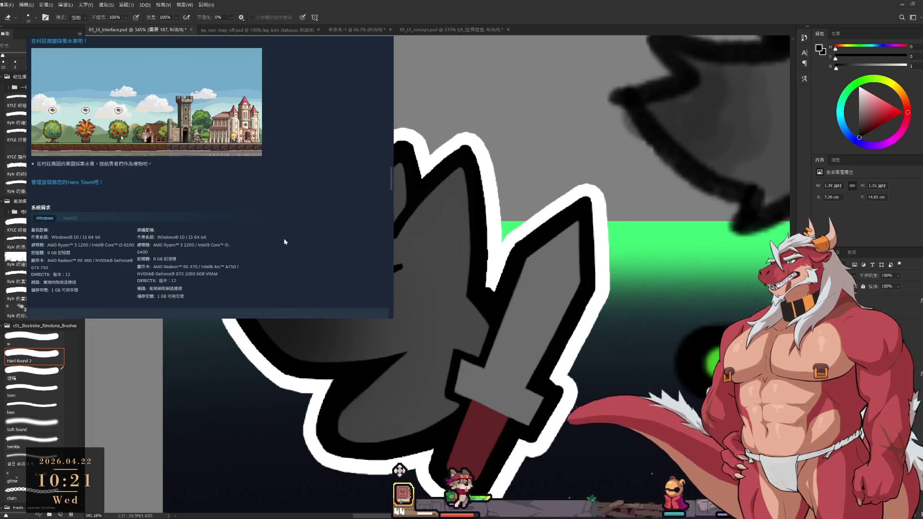
pyautogui.scroll(-10, 274, 239)
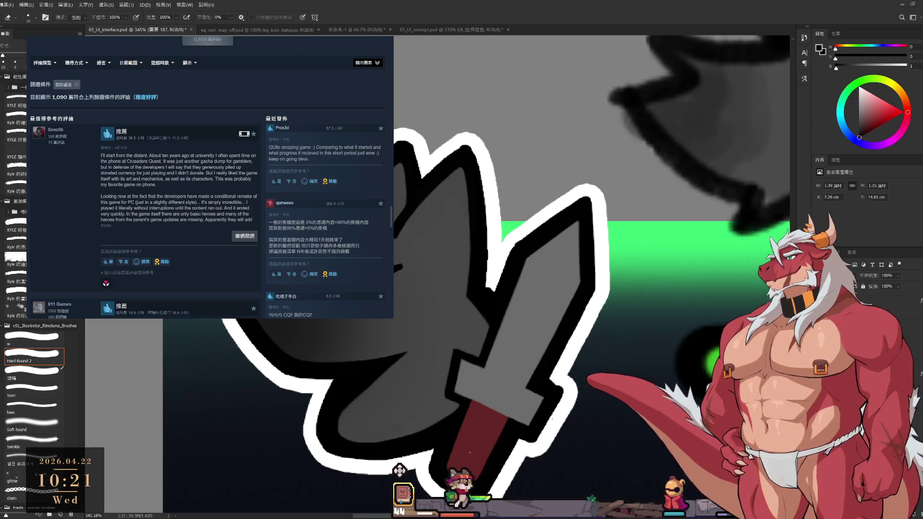
pyautogui.hotkey('ctrl', 'Tab')
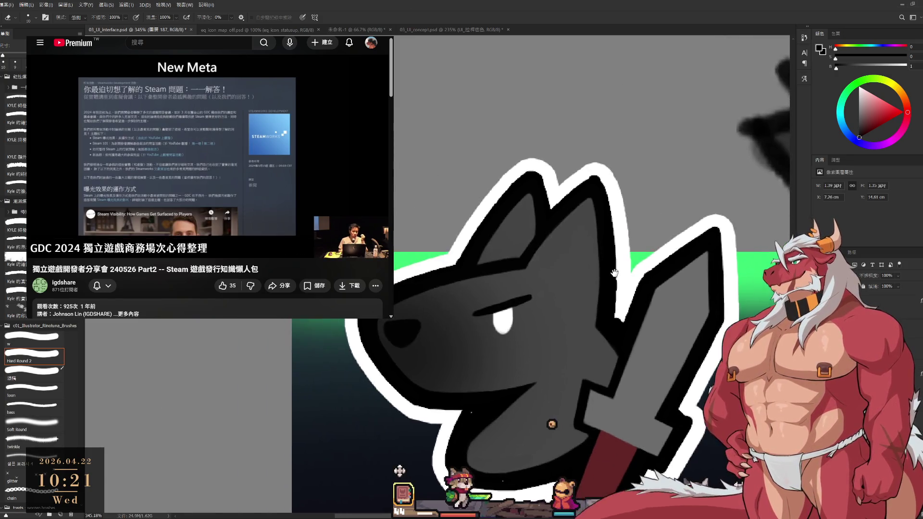
# Pause the GDC talk, then pan and rotate the canvas view toward the wolf icon's ear.
pyautogui.click(195, 179)
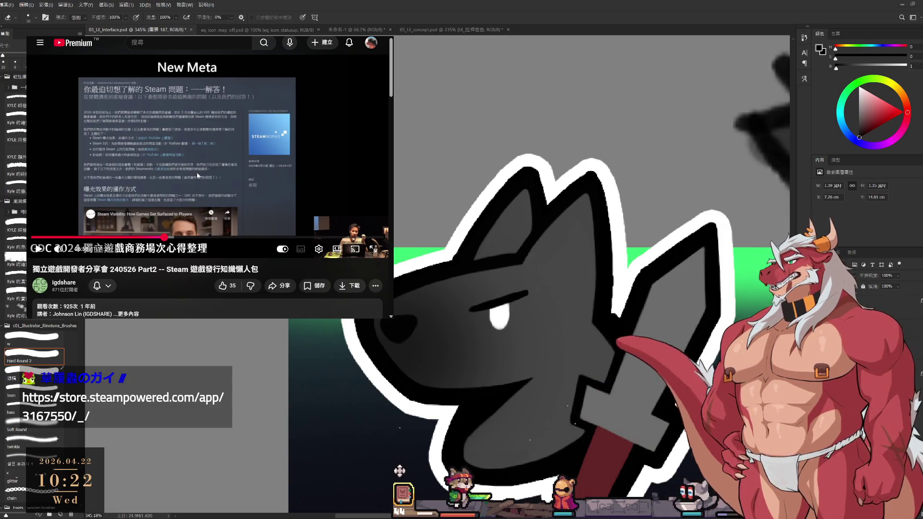
pyautogui.click(197, 176)
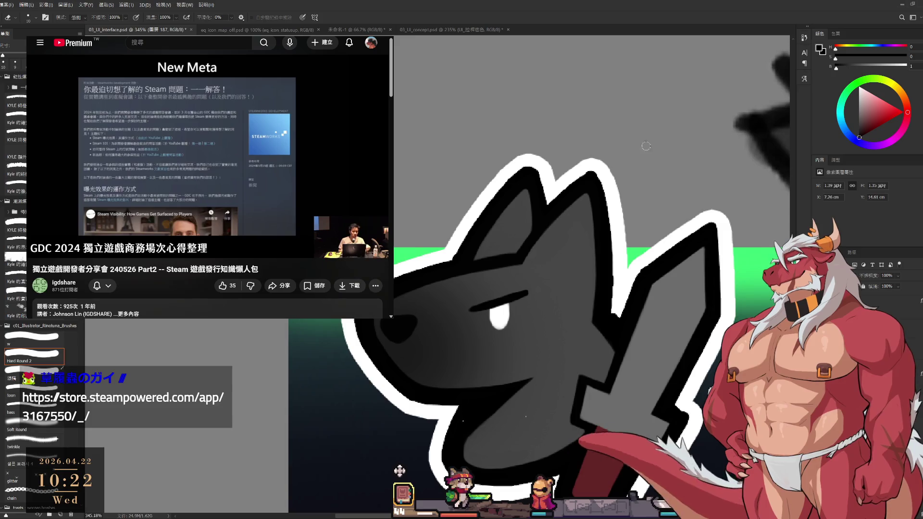
pyautogui.moveTo(617, 301); pyautogui.dragTo(576, 292)
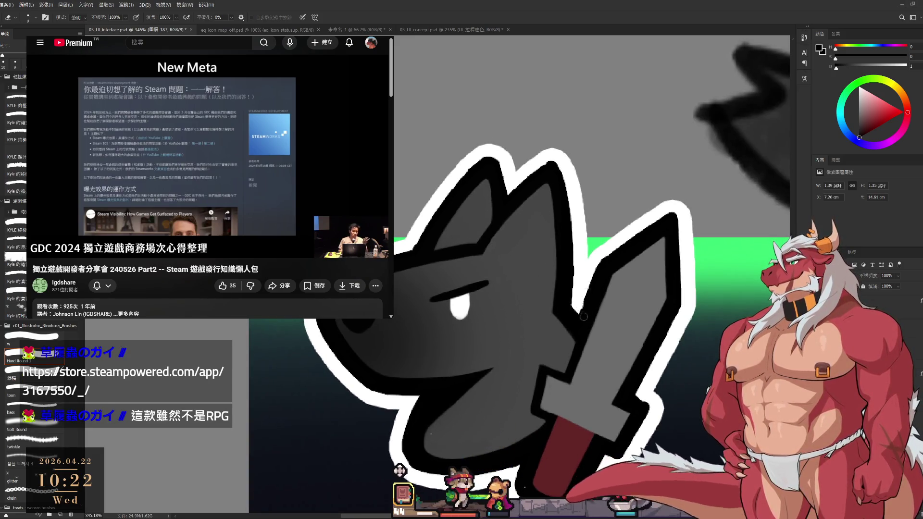
pyautogui.press('r')
pyautogui.moveTo(596, 255)
pyautogui.mouseDown()
pyautogui.moveTo(592, 217)
pyautogui.moveTo(588, 257)
pyautogui.mouseUp()
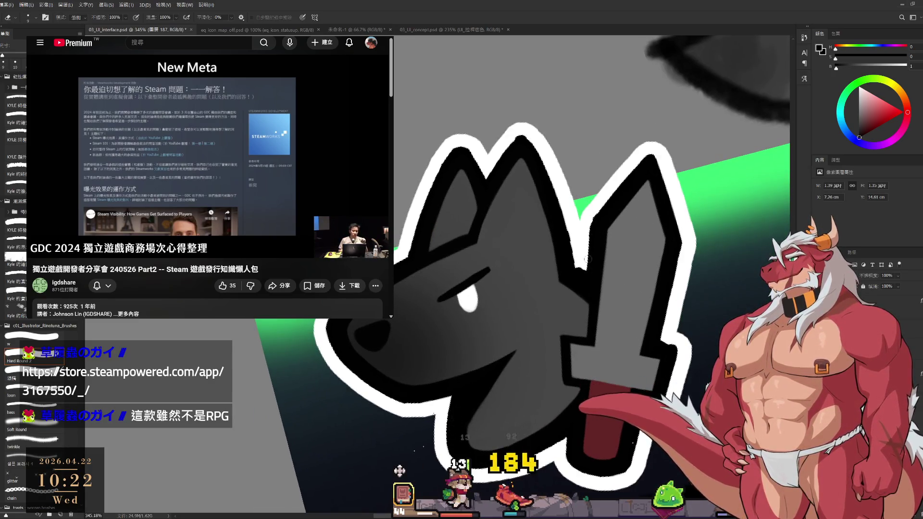
pyautogui.press('r')
pyautogui.moveTo(595, 230); pyautogui.dragTo(548, 266)
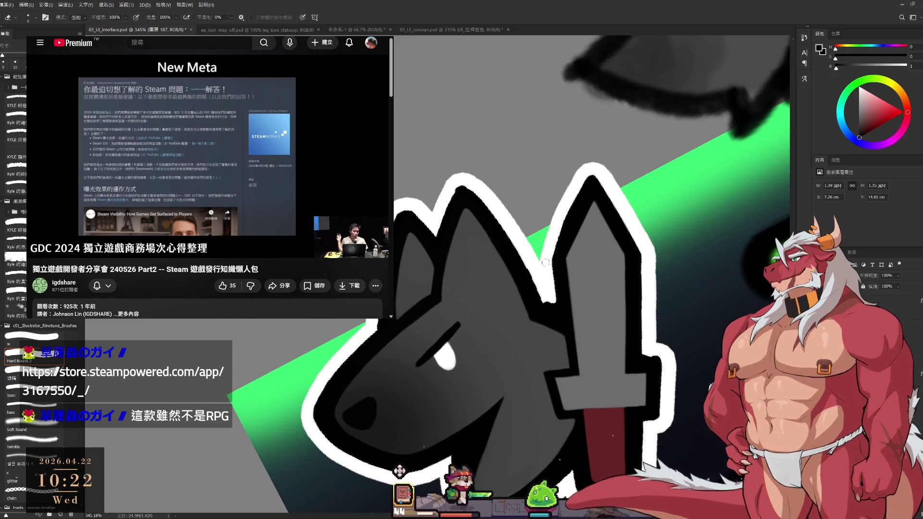
# Repaint the inner edge of the wolf's ear with the brush.
pyautogui.press('b')
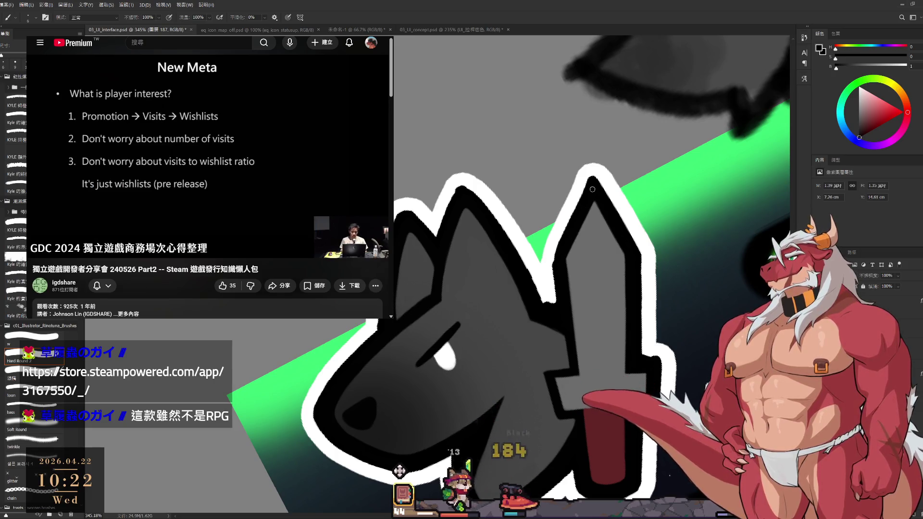
pyautogui.moveTo(585, 203); pyautogui.dragTo(559, 264)
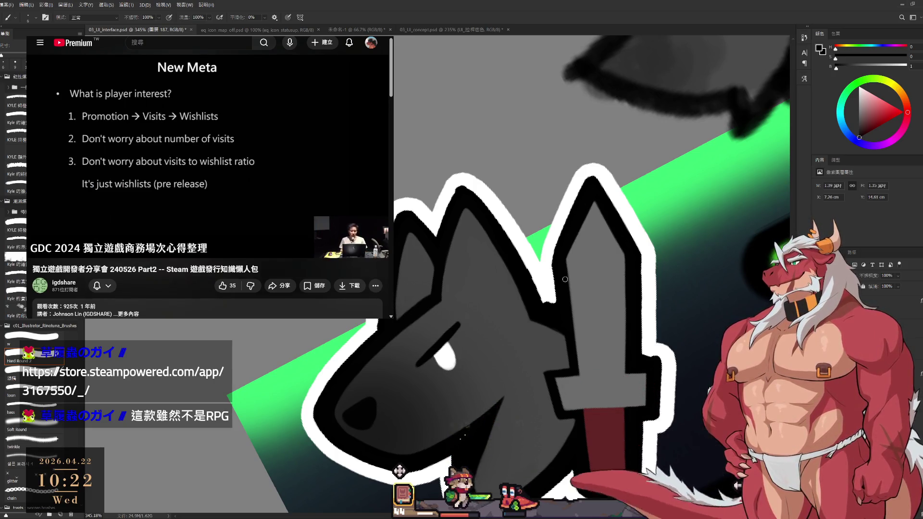
pyautogui.scroll(-2, 513, 141)
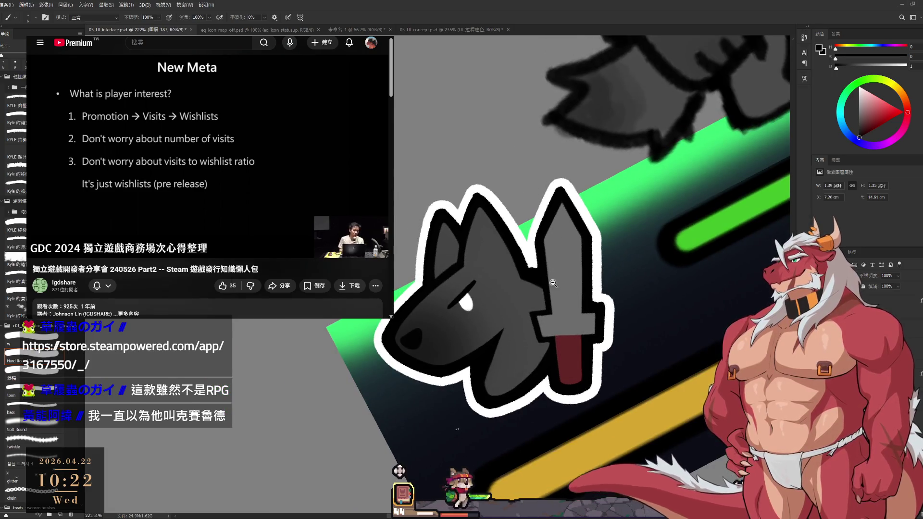
pyautogui.scroll(2, 543, 277)
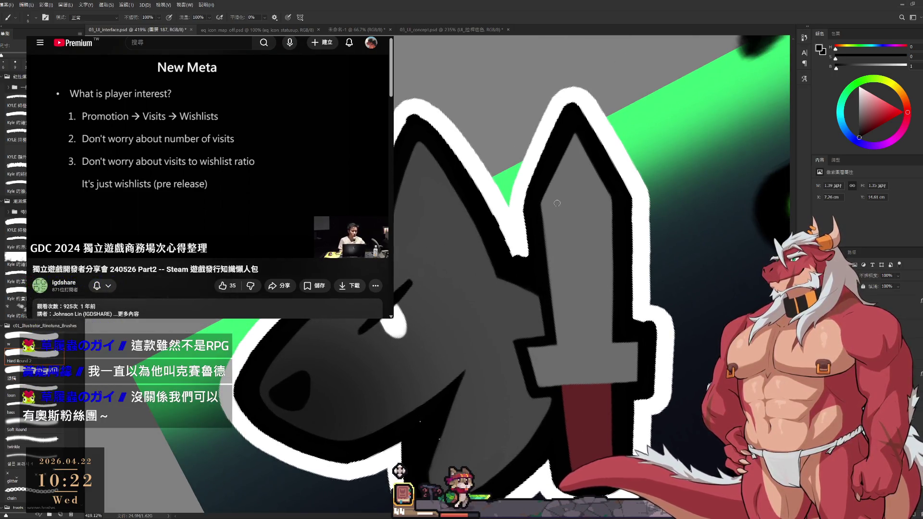
# Switch to the eraser, pause the GDC talk, and bring up the 動物欄：桌面牧場 Steam page.
pyautogui.press('e')
pyautogui.scroll(1, 515, 253)
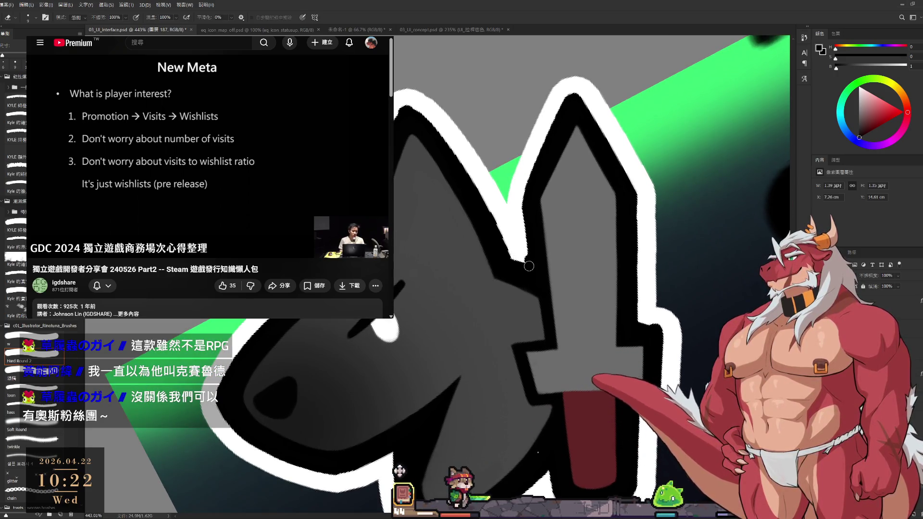
pyautogui.click(209, 154)
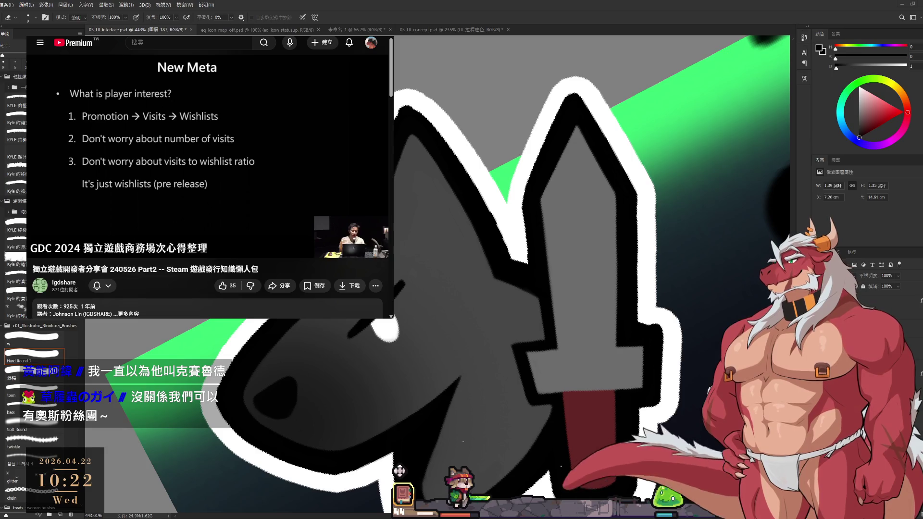
pyautogui.hotkey('ctrl', 'Tab')
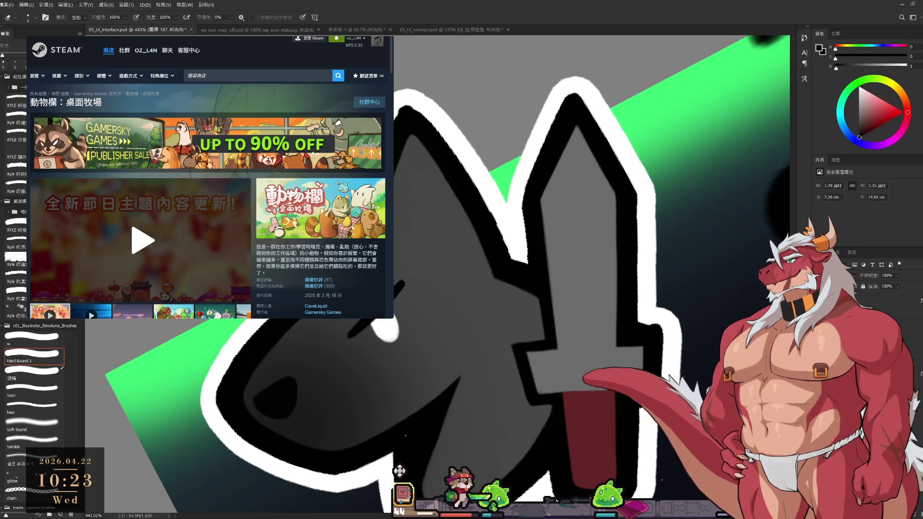
# View the red panda and ghost SLEEP screenshots of 動物欄：桌面牧場, then return to the GDC talk.
pyautogui.scroll(-2, 169, 281)
pyautogui.click(161, 243)
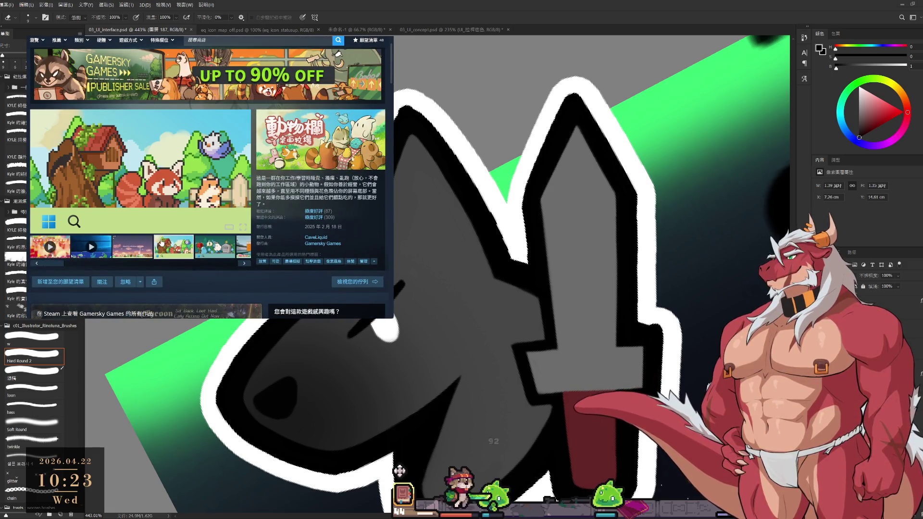
pyautogui.click(218, 253)
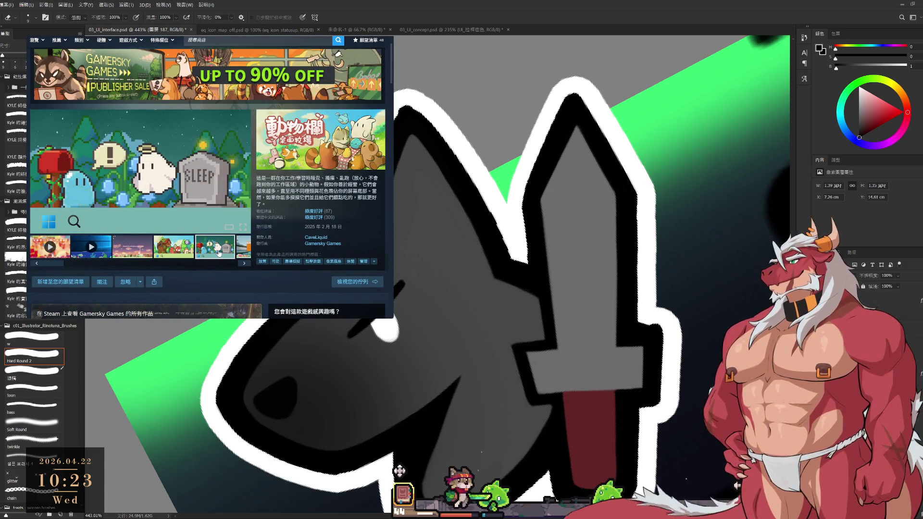
pyautogui.scroll(-10, 208, 178)
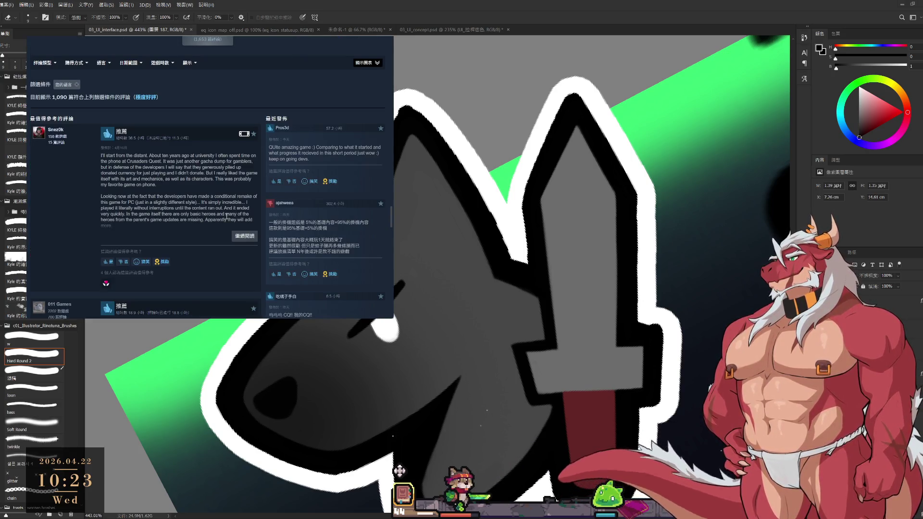
pyautogui.scroll(10, 278, 160)
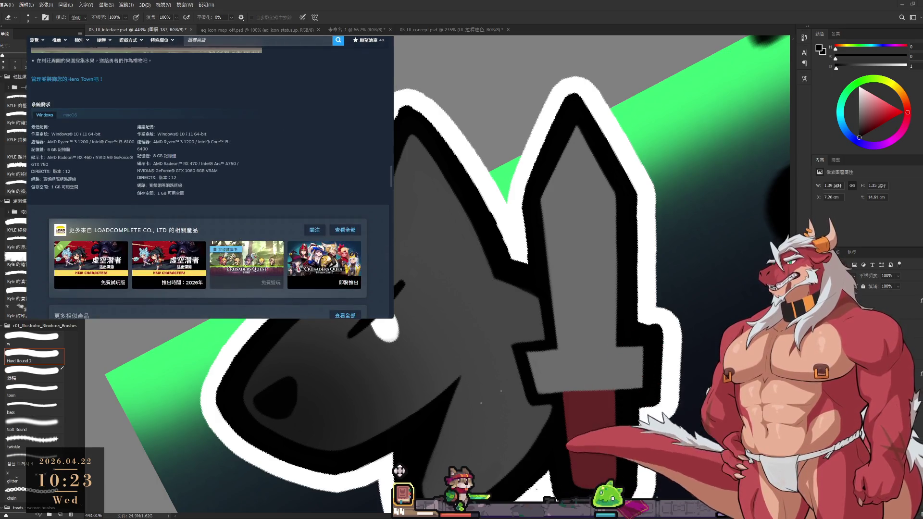
pyautogui.hotkey('alt', 'Tab')
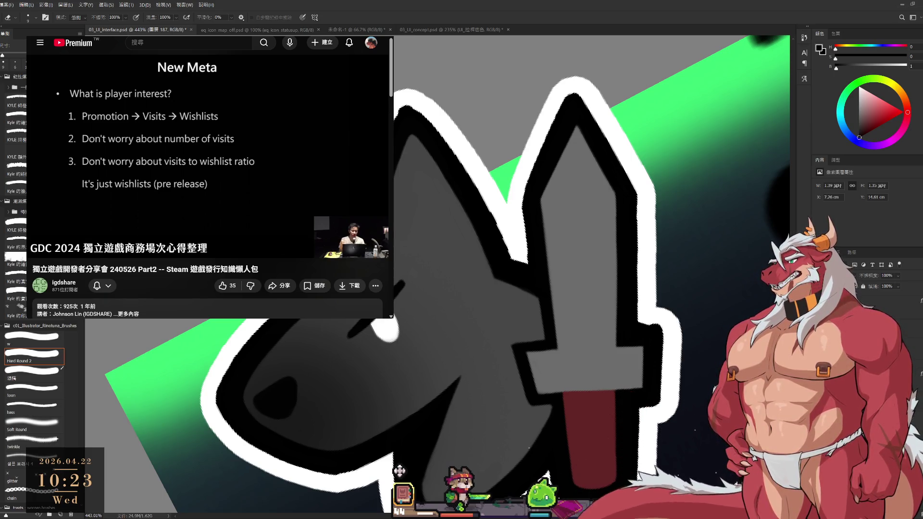
# Widen the white outline along the right of the sword crossguard with the brush.
pyautogui.press('space')
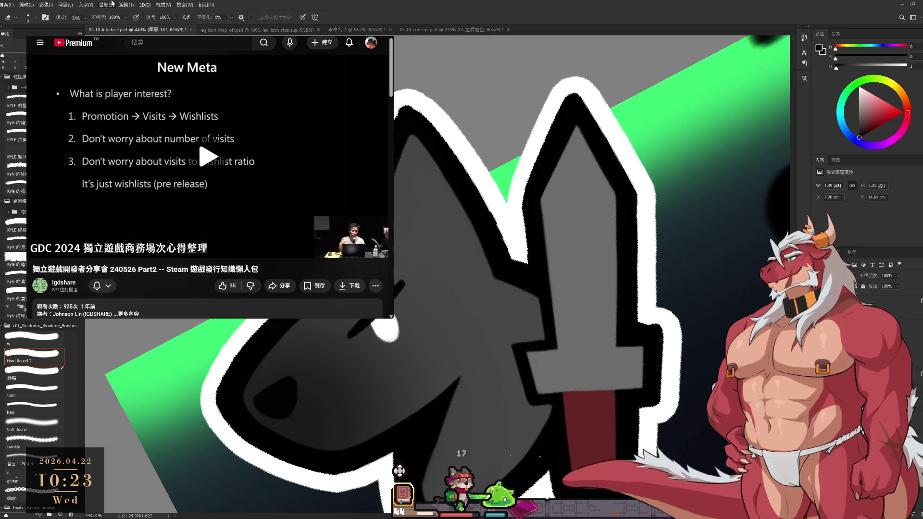
pyautogui.scroll(-2, 649, 221)
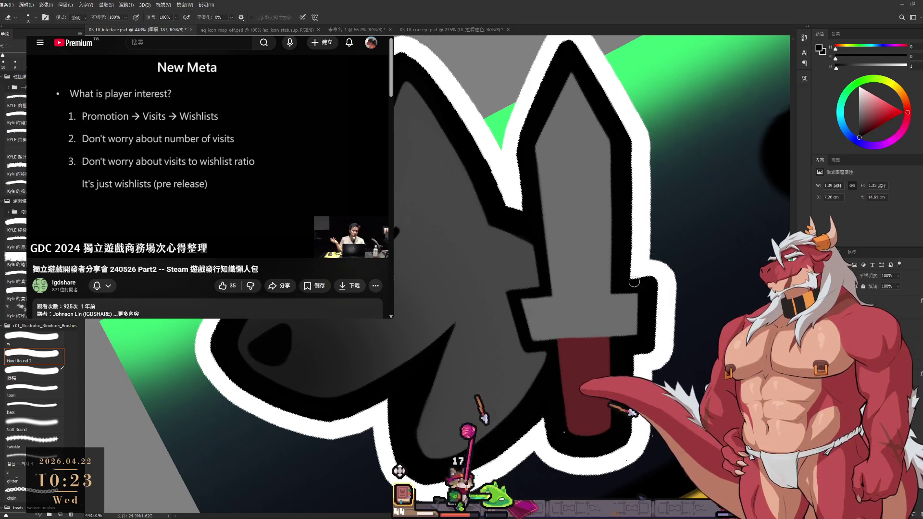
pyautogui.press('b')
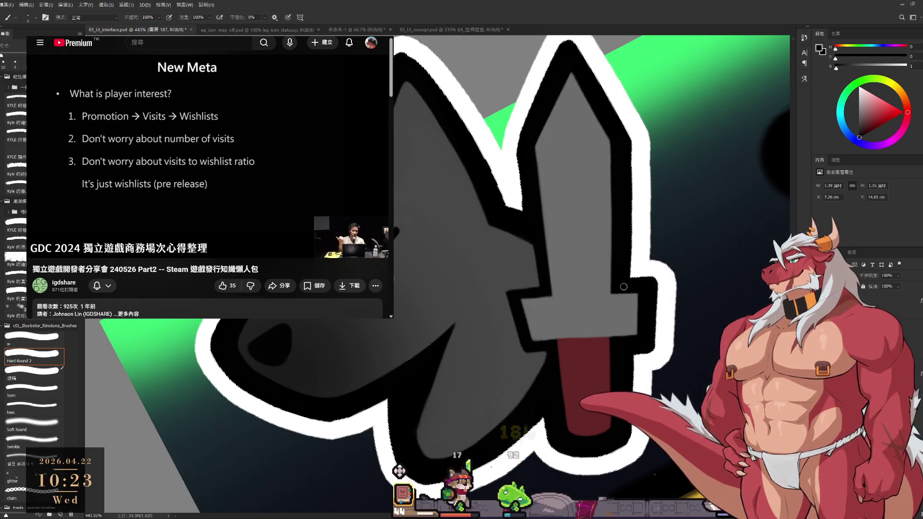
pyautogui.moveTo(670, 267)
pyautogui.mouseDown()
pyautogui.moveTo(670, 298)
pyautogui.moveTo(661, 279)
pyautogui.moveTo(655, 291)
pyautogui.mouseUp()
pyautogui.press('e')
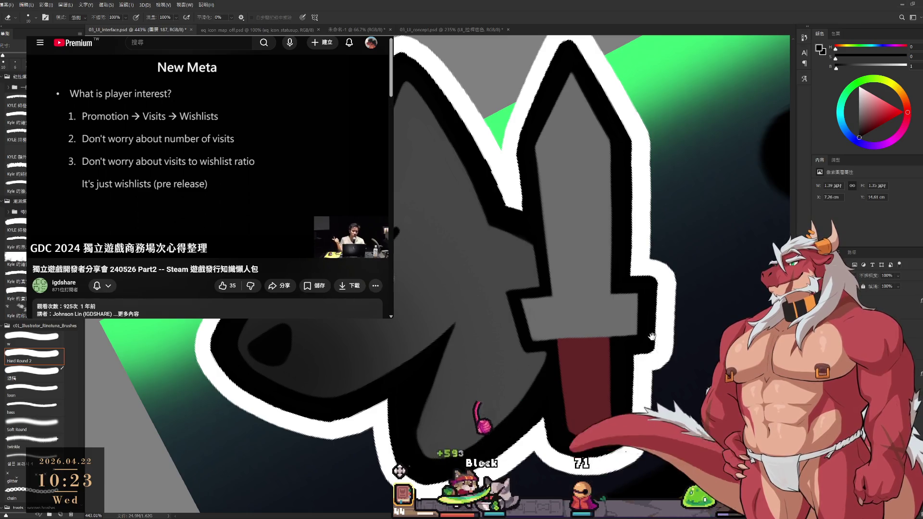
# Reframe and rotate the view to straighten the dog-knight head.
pyautogui.scroll(-5, 617, 248)
pyautogui.scroll(5, 616, 248)
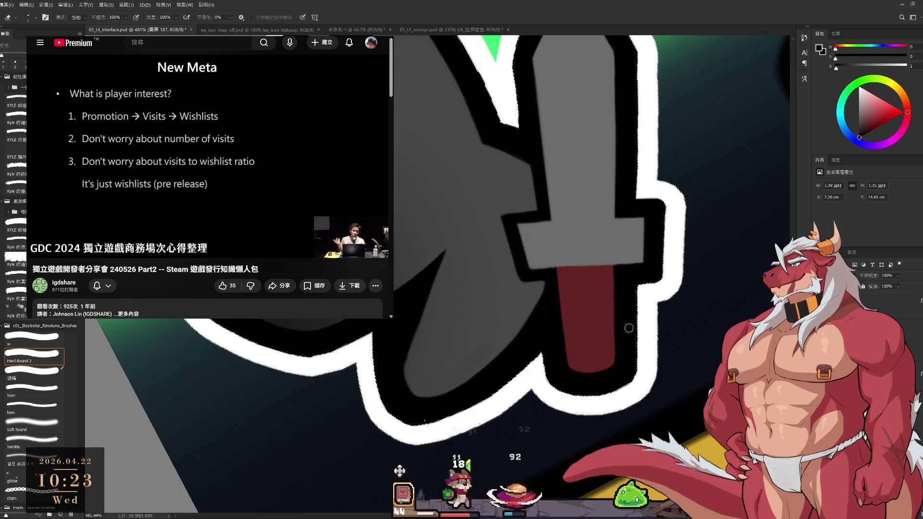
pyautogui.scroll(-5, 631, 344)
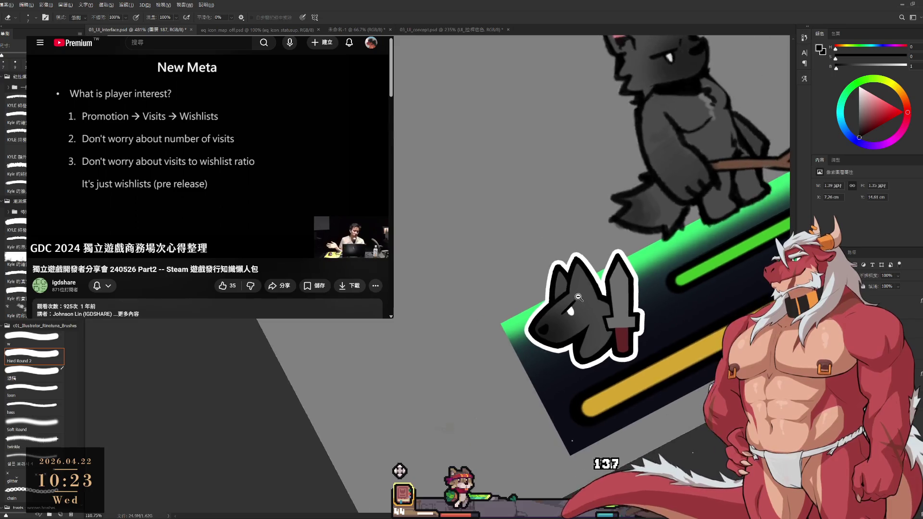
pyautogui.scroll(3, 593, 192)
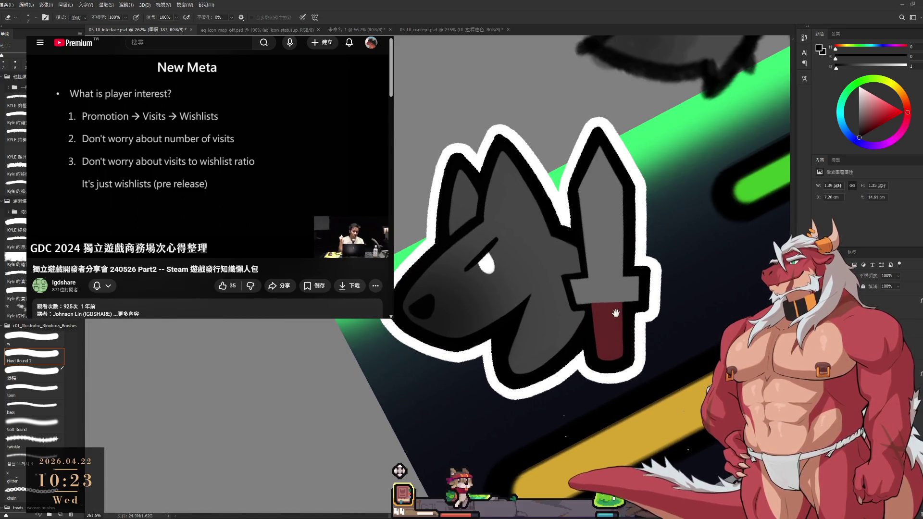
pyautogui.moveTo(514, 161)
pyautogui.mouseDown()
pyautogui.moveTo(552, 192)
pyautogui.moveTo(566, 227)
pyautogui.mouseUp()
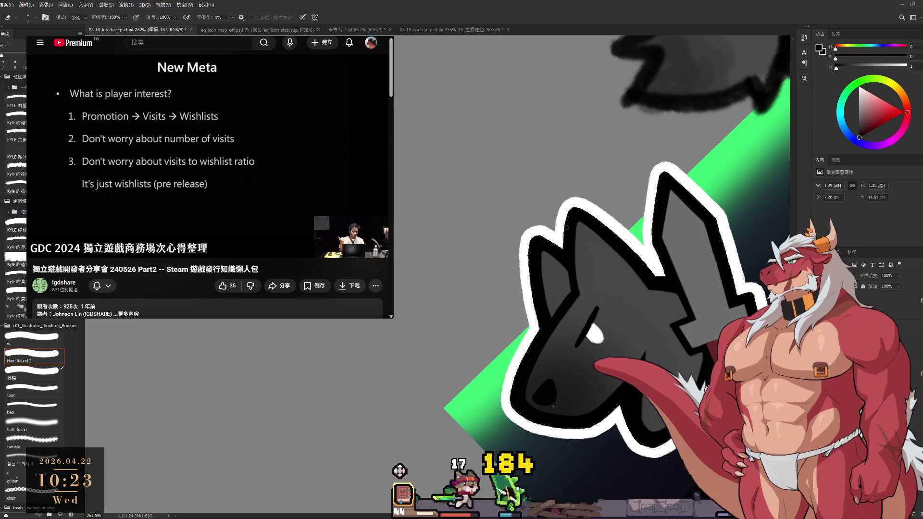
pyautogui.press('r')
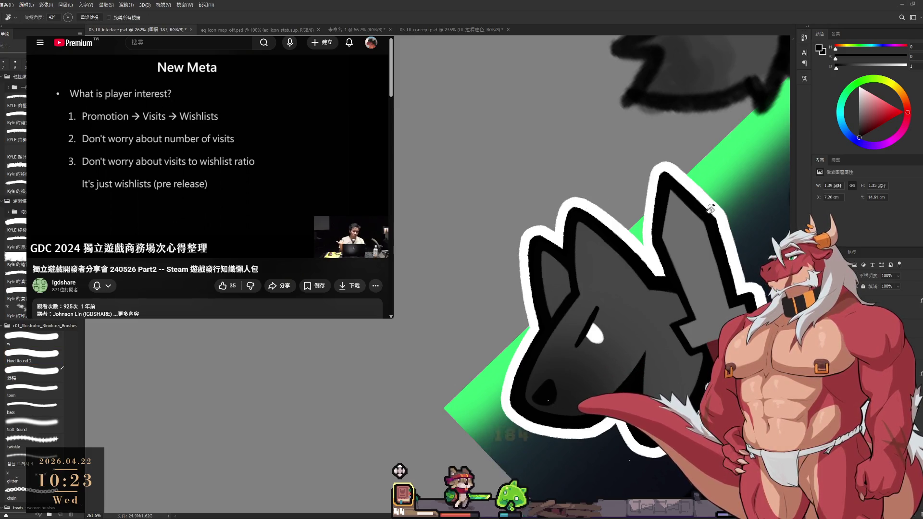
pyautogui.moveTo(688, 205)
pyautogui.mouseDown()
pyautogui.moveTo(657, 289)
pyautogui.moveTo(637, 284)
pyautogui.mouseUp()
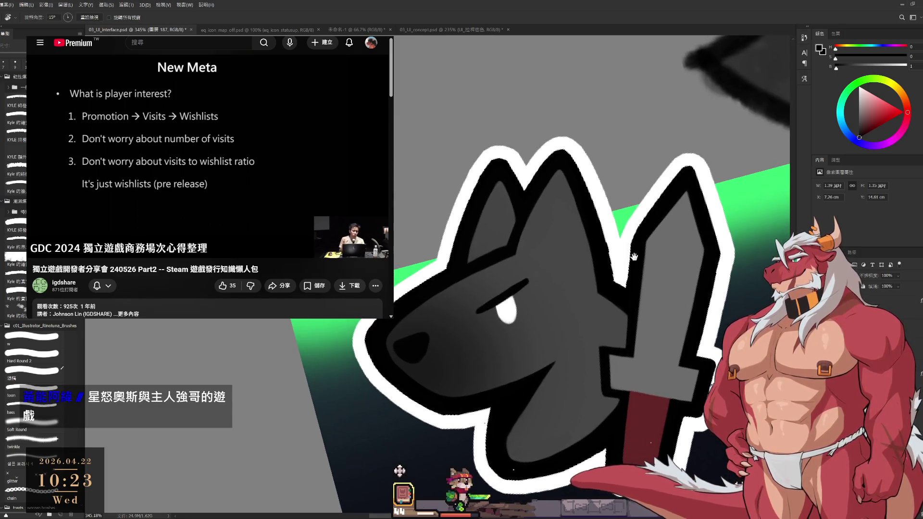
# Rotate the view around the dog's mouth and sample dark grey, then black, from the artwork.
pyautogui.moveTo(667, 188); pyautogui.dragTo(620, 269)
pyautogui.scroll(3, 610, 282)
pyautogui.moveTo(632, 274); pyautogui.dragTo(601, 298)
pyautogui.keyDown('alt'); pyautogui.click(608, 285); pyautogui.keyUp('alt')
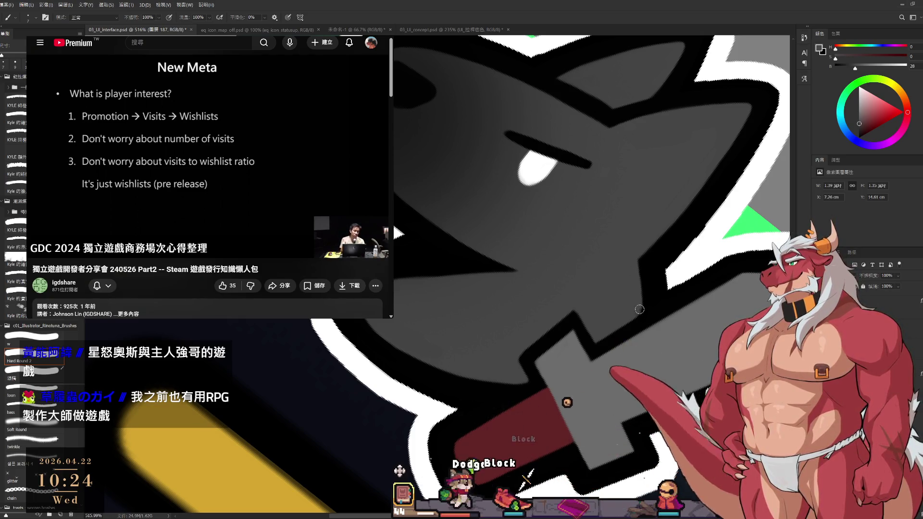
pyautogui.moveTo(634, 317); pyautogui.dragTo(644, 283)
pyautogui.keyDown('alt'); pyautogui.click(644, 283); pyautogui.keyUp('alt')
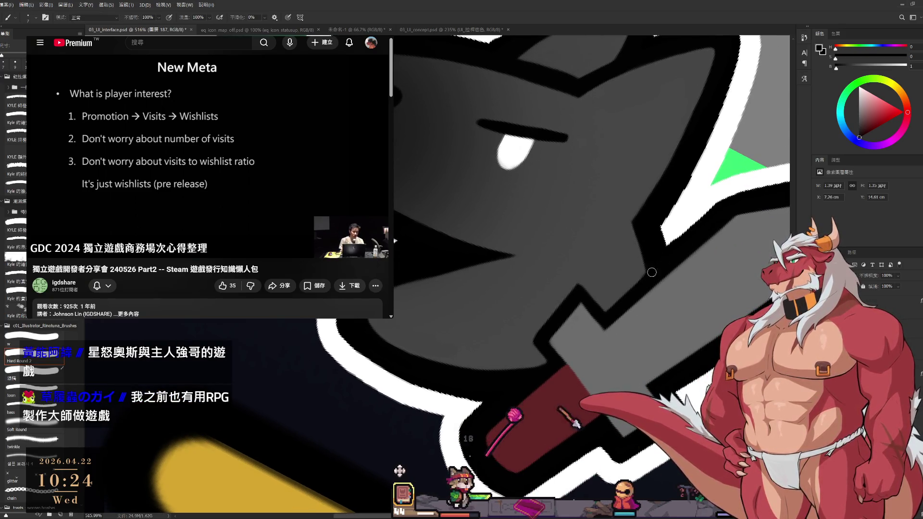
# Rotate the view to 144°, then 45°, and reset it so the wolf stands upright.
pyautogui.scroll(-5, 641, 286)
pyautogui.moveTo(641, 286)
pyautogui.mouseDown()
pyautogui.moveTo(634, 117)
pyautogui.moveTo(625, 106)
pyautogui.moveTo(597, 307)
pyautogui.mouseUp()
pyautogui.scroll(-2, 596, 324)
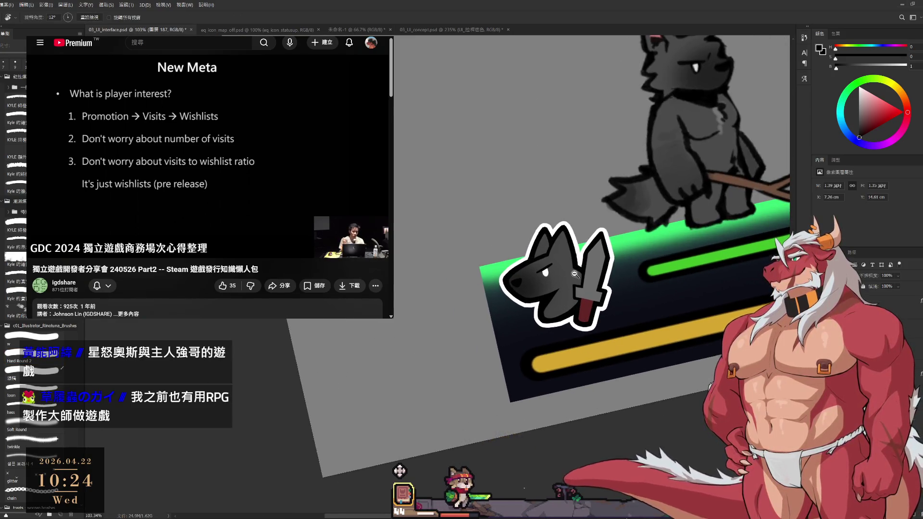
pyautogui.scroll(5, 574, 274)
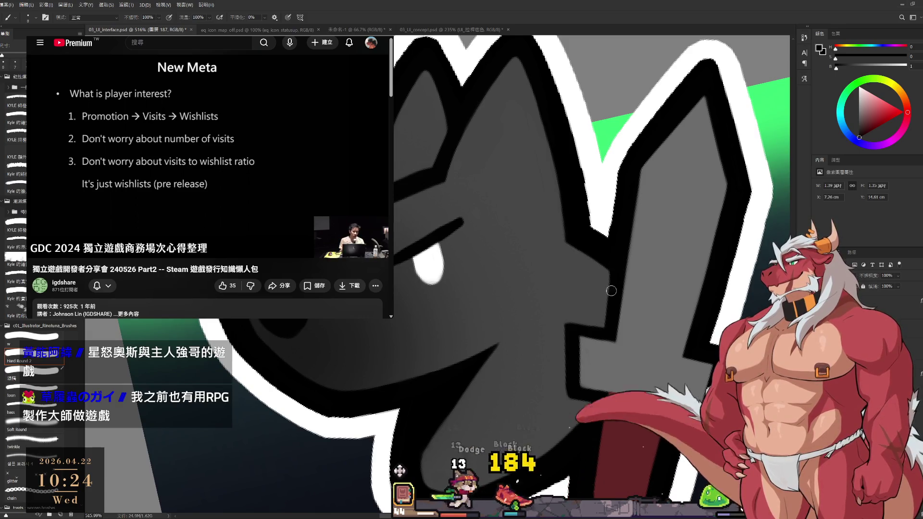
pyautogui.press('r')
pyautogui.moveTo(601, 319)
pyautogui.mouseDown()
pyautogui.moveTo(641, 286)
pyautogui.moveTo(669, 225)
pyautogui.moveTo(466, 307)
pyautogui.mouseUp()
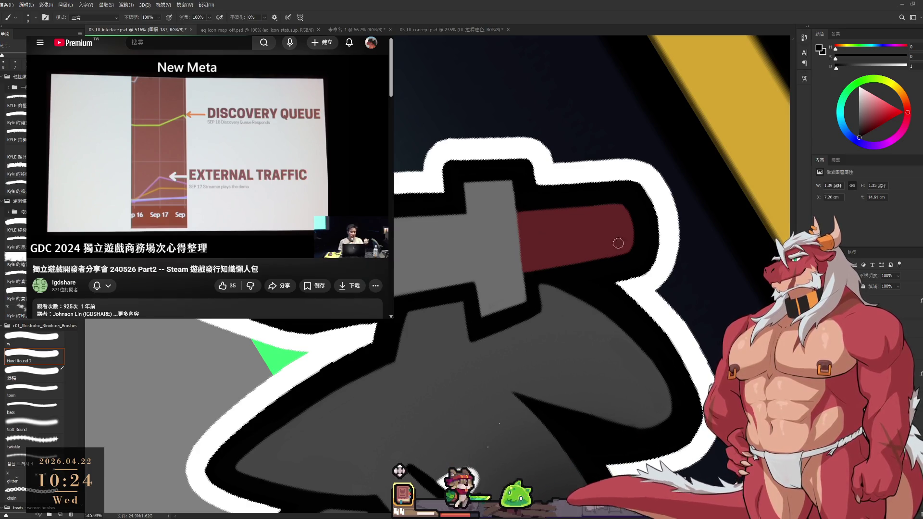
pyautogui.press('r')
pyautogui.moveTo(617, 245); pyautogui.dragTo(591, 279)
pyautogui.scroll(-3, 591, 281)
pyautogui.scroll(-2, 591, 280)
pyautogui.press('Escape')
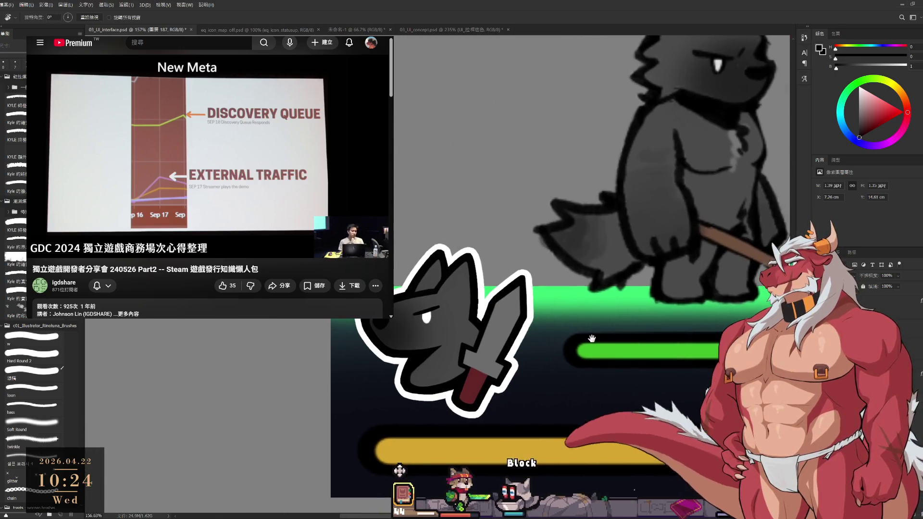
# Turn the view so the sword points up, brush its edges, and zoom out to the full icon.
pyautogui.moveTo(583, 331); pyautogui.dragTo(654, 297)
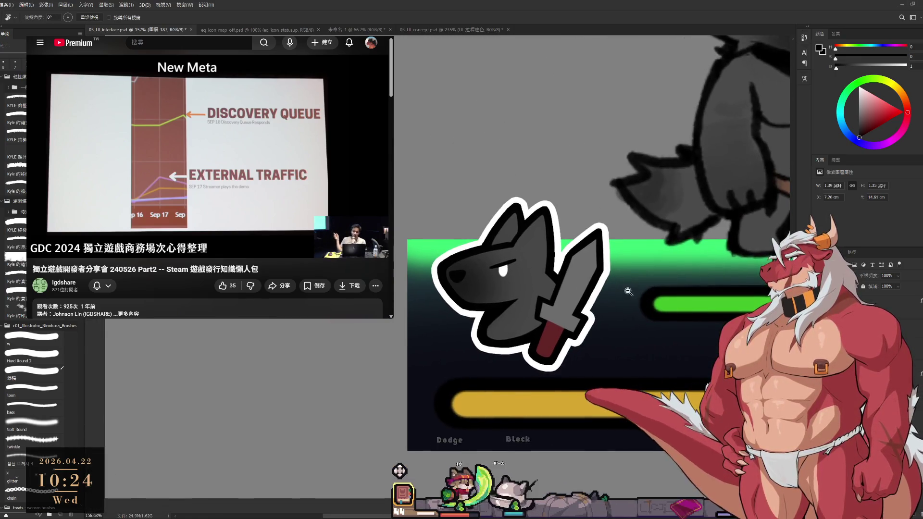
pyautogui.scroll(5, 614, 292)
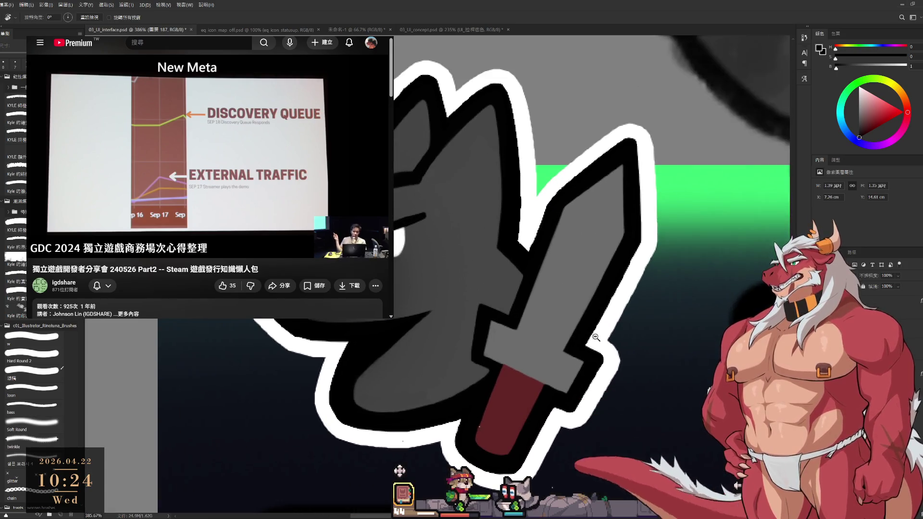
pyautogui.scroll(-5, 595, 331)
pyautogui.scroll(5, 622, 328)
pyautogui.moveTo(695, 289)
pyautogui.mouseDown()
pyautogui.moveTo(562, 199)
pyautogui.moveTo(534, 201)
pyautogui.mouseUp()
pyautogui.press('b')
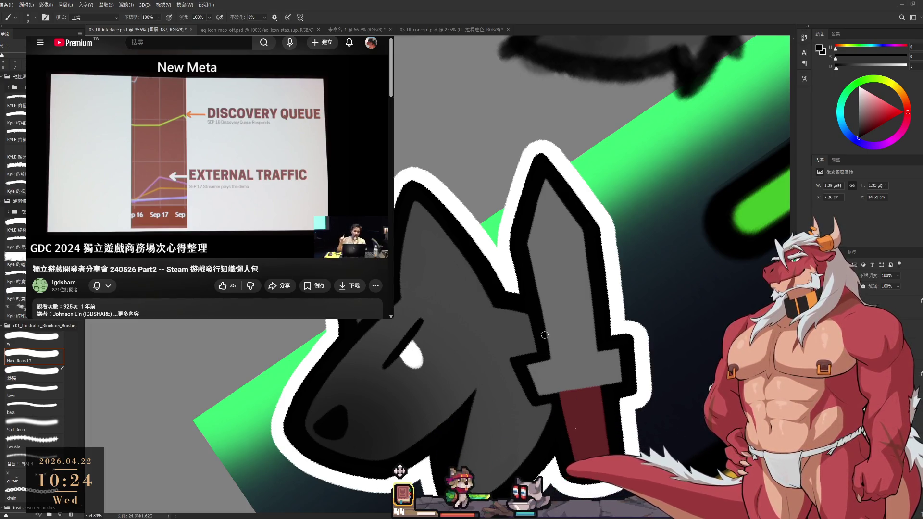
pyautogui.scroll(-5, 544, 335)
pyautogui.moveTo(576, 298)
pyautogui.mouseDown()
pyautogui.moveTo(615, 308)
pyautogui.moveTo(595, 346)
pyautogui.moveTo(600, 441)
pyautogui.mouseUp()
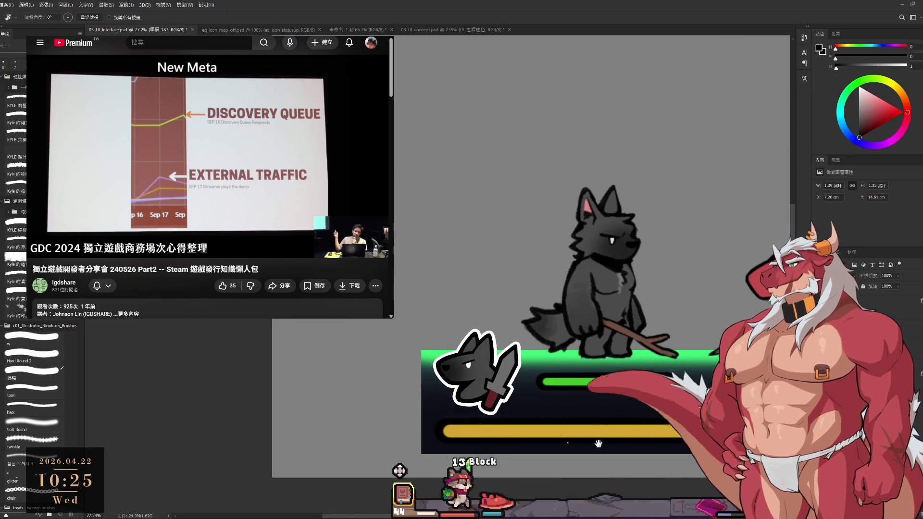
# Sample white from the wolf's eye to touch it up, then review the scene and spear area.
pyautogui.scroll(5, 492, 332)
pyautogui.scroll(-6, 492, 332)
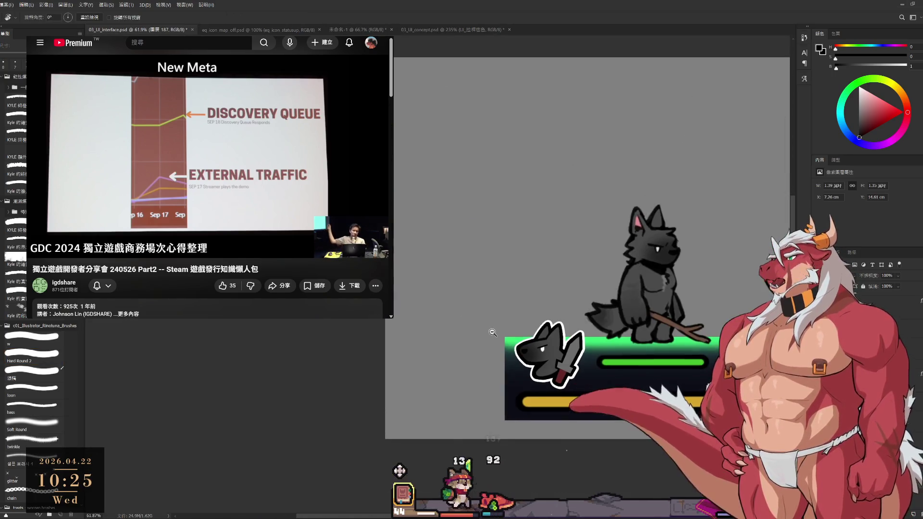
pyautogui.moveTo(668, 382); pyautogui.dragTo(495, 316)
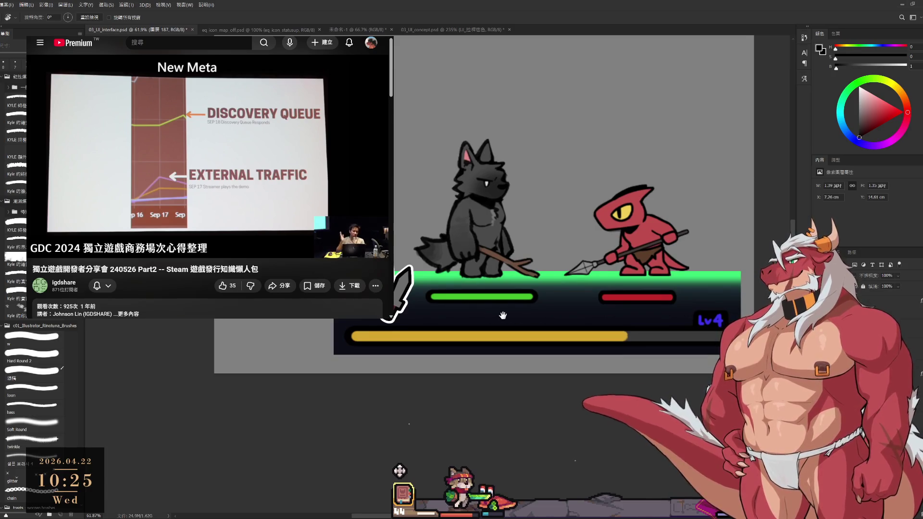
pyautogui.scroll(8, 496, 316)
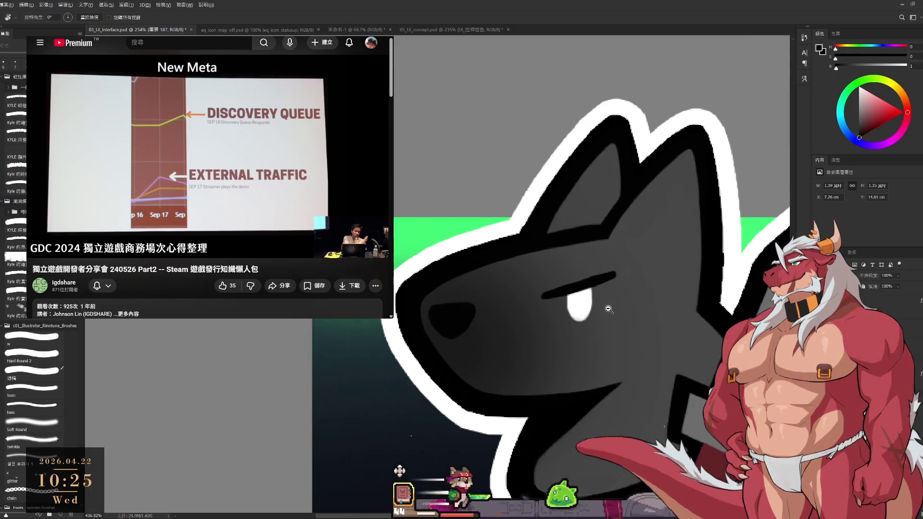
pyautogui.press('b')
pyautogui.keyDown('alt'); pyautogui.click(577, 308); pyautogui.keyUp('alt')
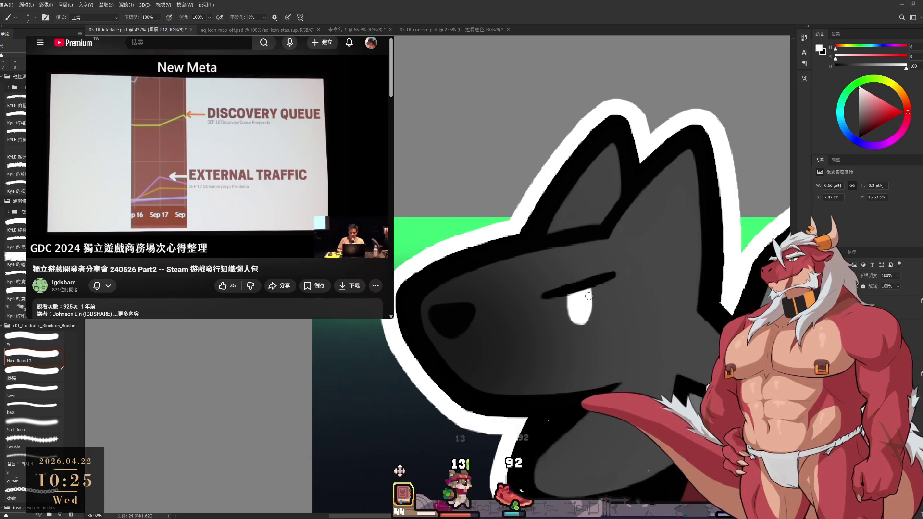
pyautogui.moveTo(577, 318); pyautogui.dragTo(546, 281)
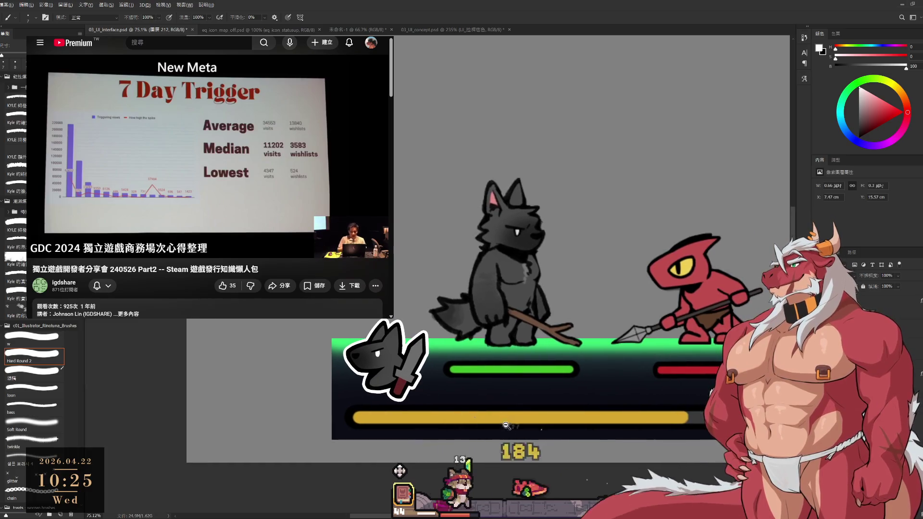
pyautogui.scroll(-1, 572, 339)
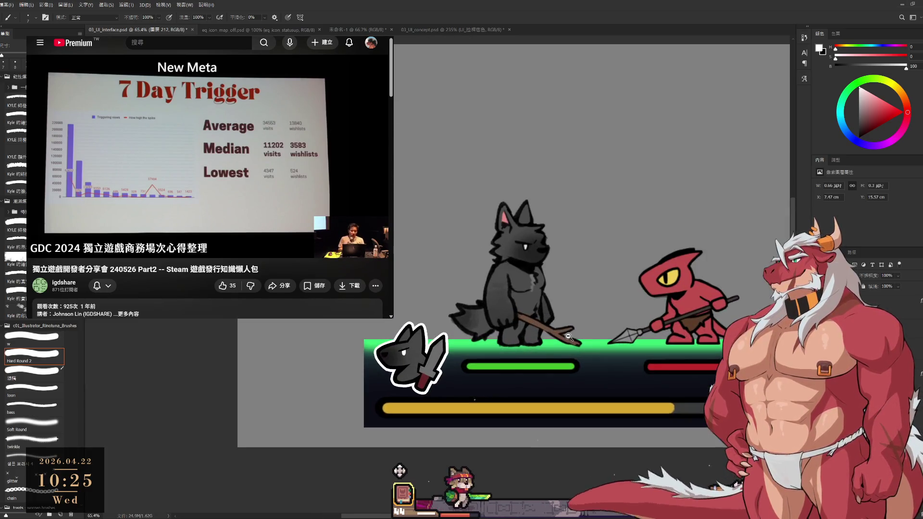
pyautogui.moveTo(625, 328); pyautogui.dragTo(668, 324)
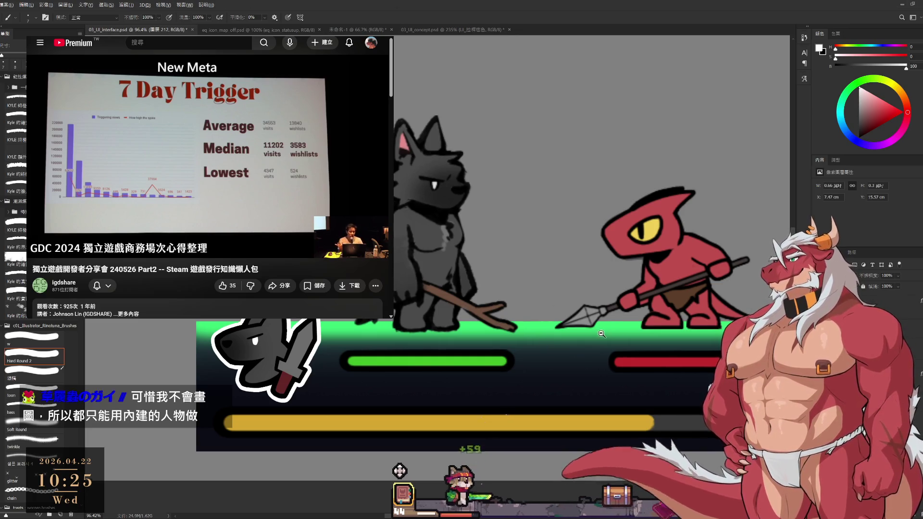
pyautogui.scroll(-5, 576, 338)
pyautogui.scroll(3, 497, 284)
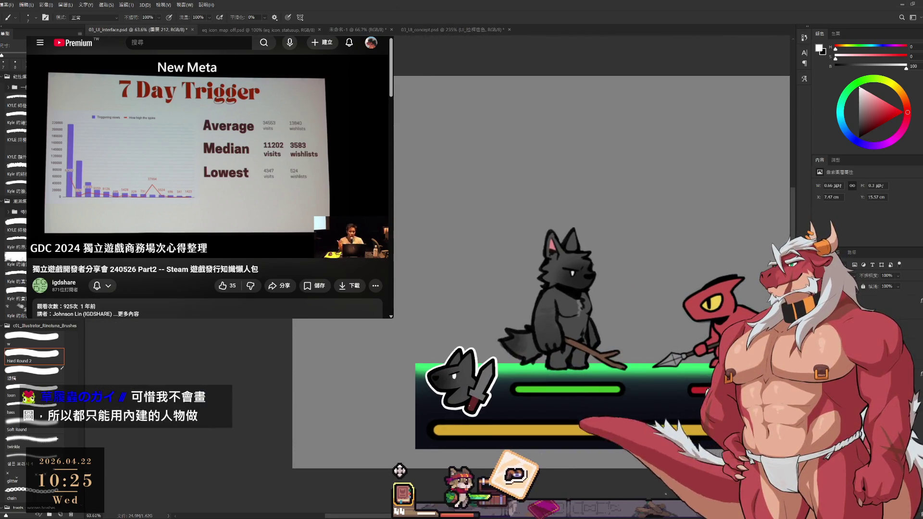
pyautogui.scroll(-1, 497, 337)
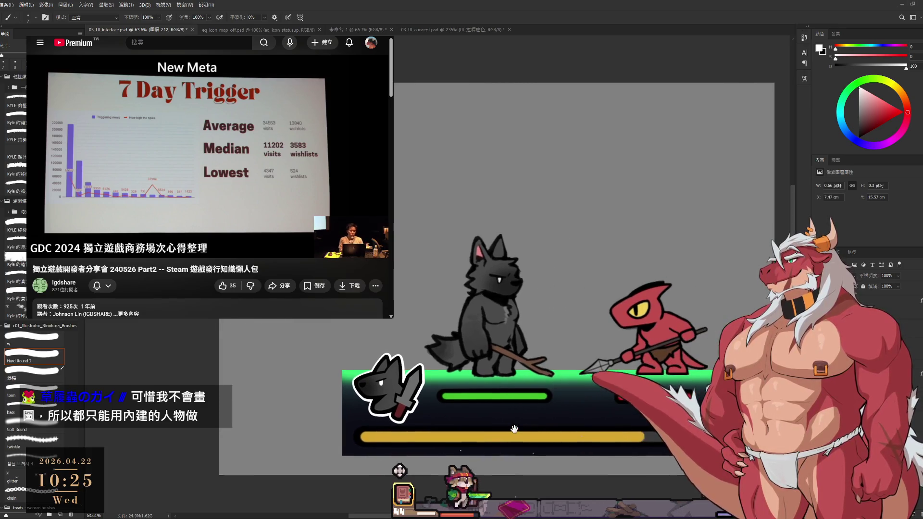
pyautogui.keyDown('ctrl'); pyautogui.click(399, 470); pyautogui.keyUp('ctrl')
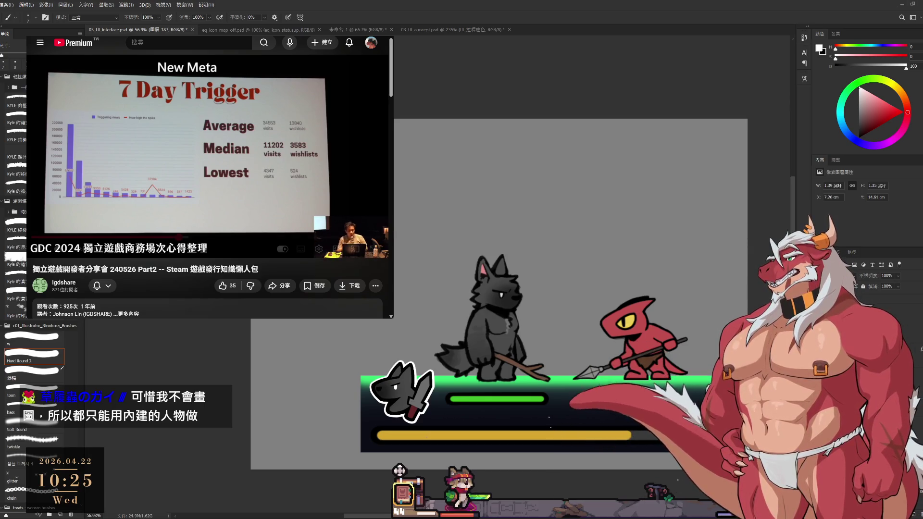
pyautogui.click(193, 127)
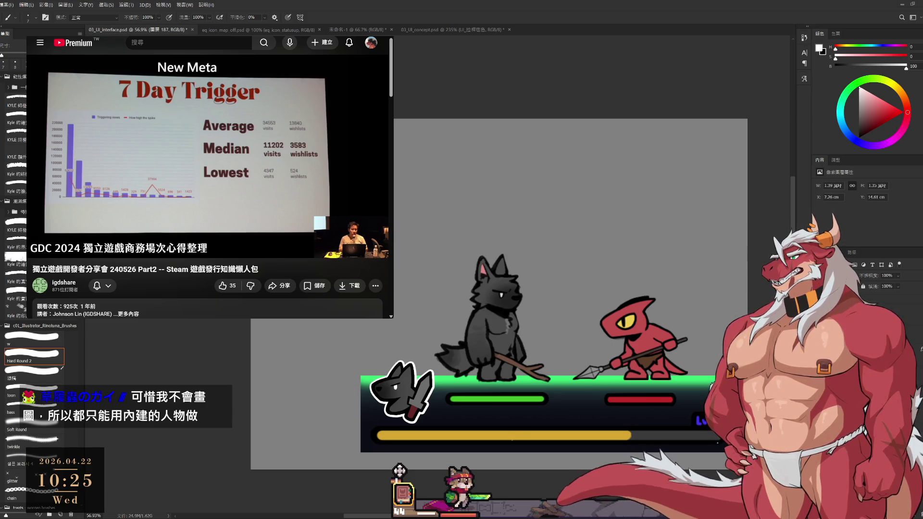
pyautogui.press('space')
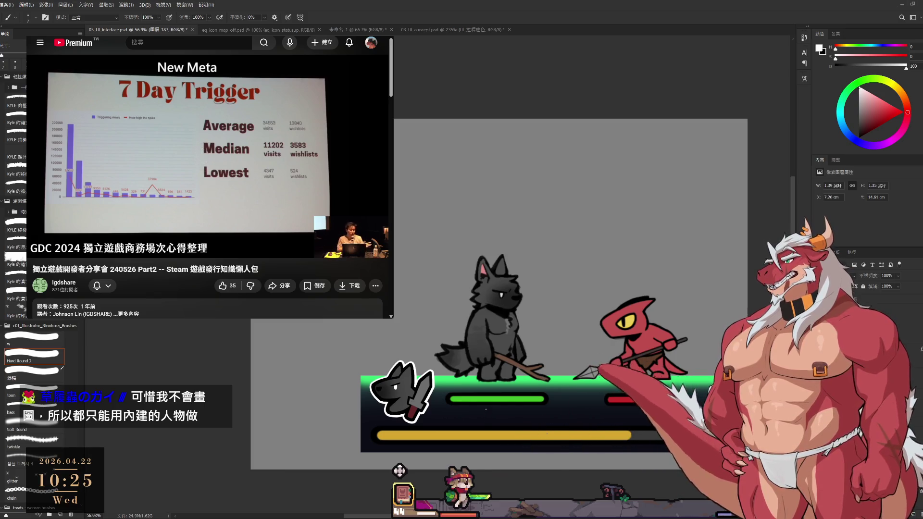
pyautogui.moveTo(417, 390)
pyautogui.mouseDown()
pyautogui.moveTo(465, 345)
pyautogui.moveTo(448, 315)
pyautogui.mouseUp()
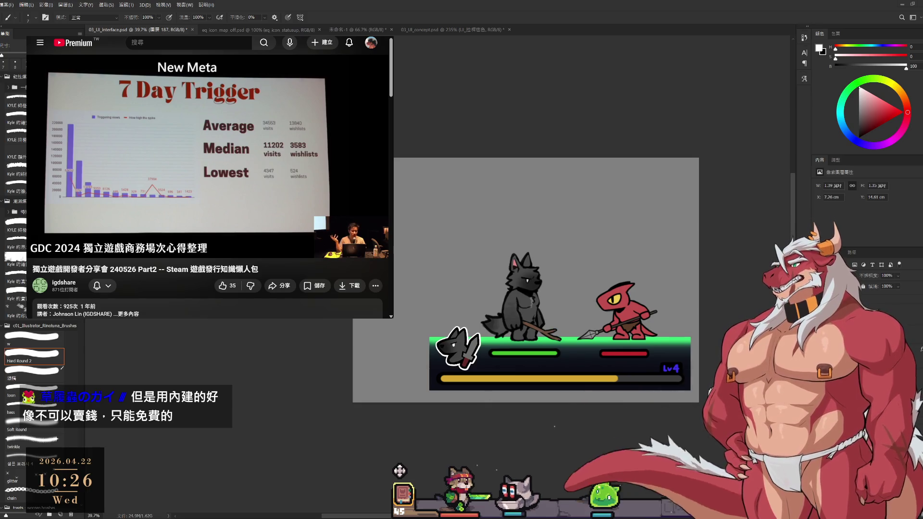
# Hide and restore status bar layer 179's dark background, then minimize Photoshop.
pyautogui.scroll(-2, 591, 426)
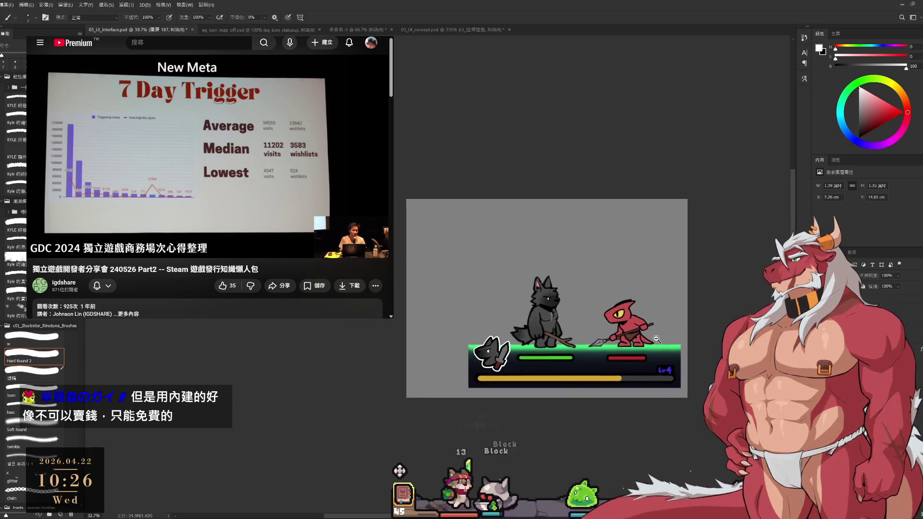
pyautogui.click(674, 357)
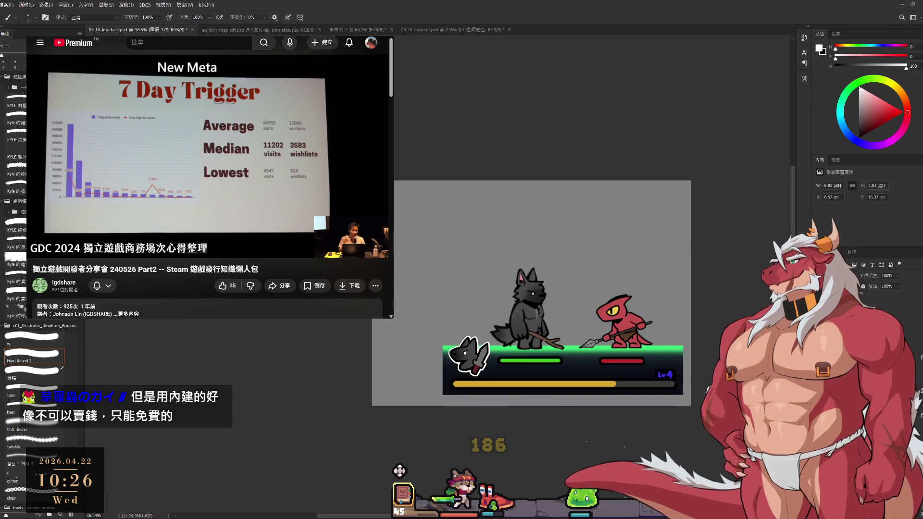
pyautogui.hotkey('ctrl', ',')
pyautogui.hotkey('ctrl', ',')
pyautogui.hotkey('ctrl', ',')
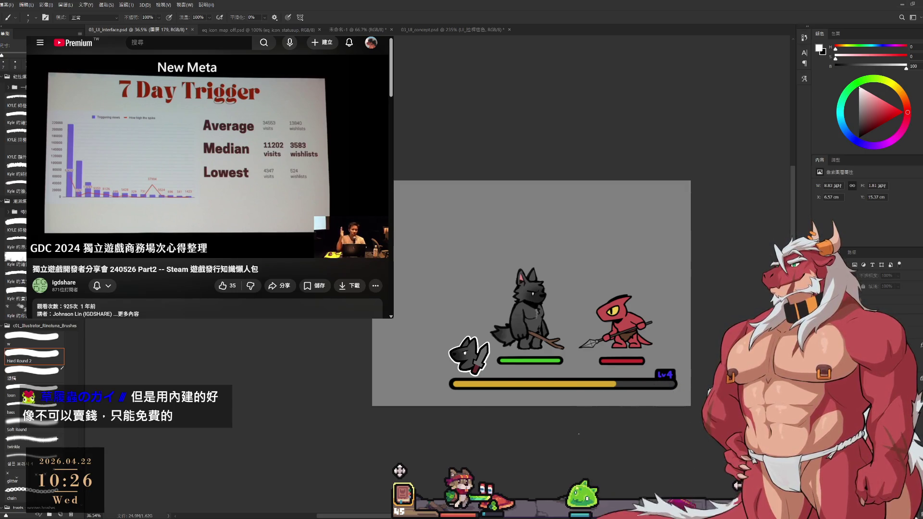
pyautogui.moveTo(588, 342); pyautogui.dragTo(584, 330)
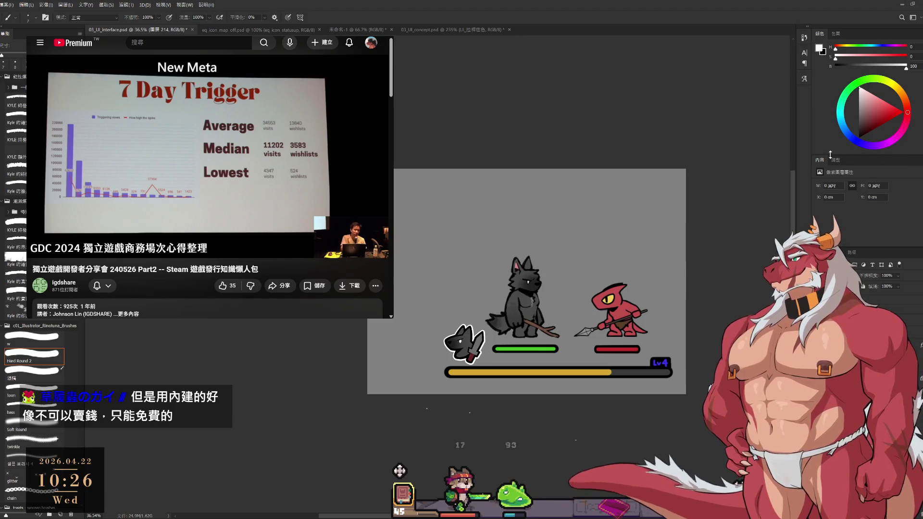
pyautogui.hotkey('ctrl', ',')
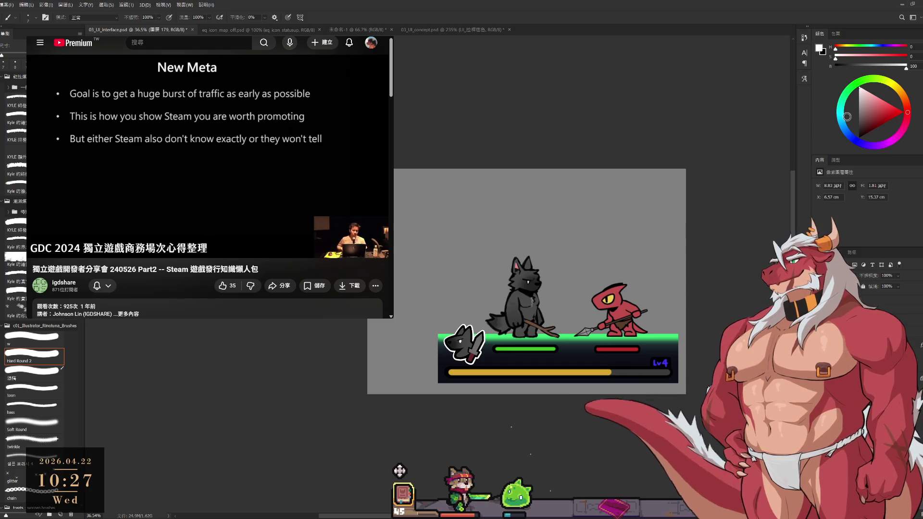
pyautogui.click(902, 7)
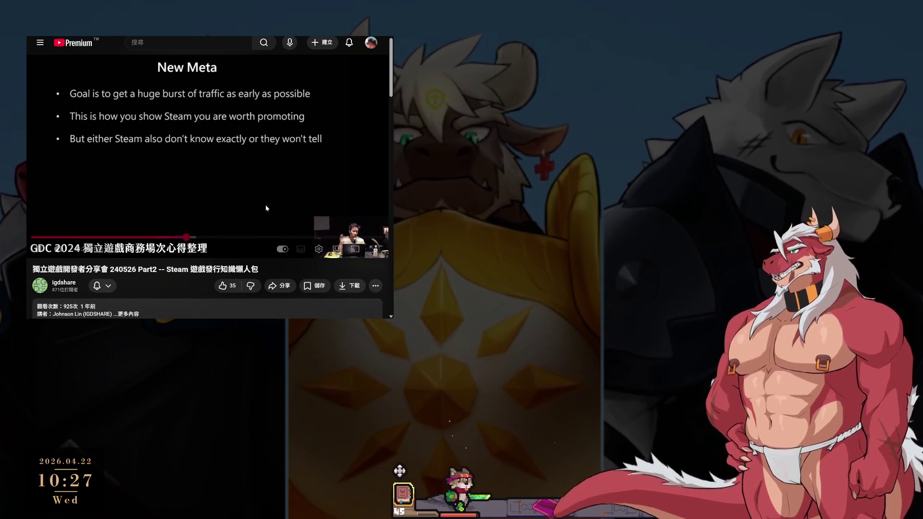
# Pause the GDC talk, jump back to the Release Date slide at 9:43, and open a new tab.
pyautogui.click(174, 191)
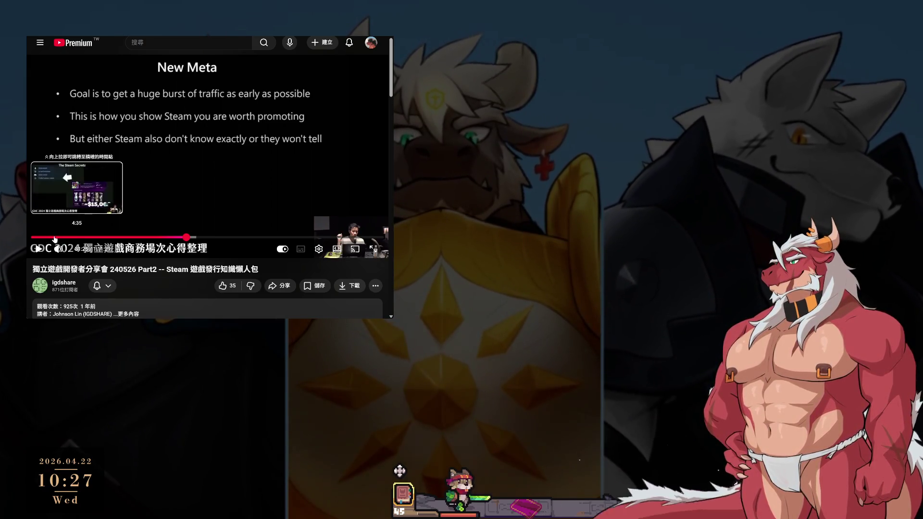
pyautogui.click(79, 237)
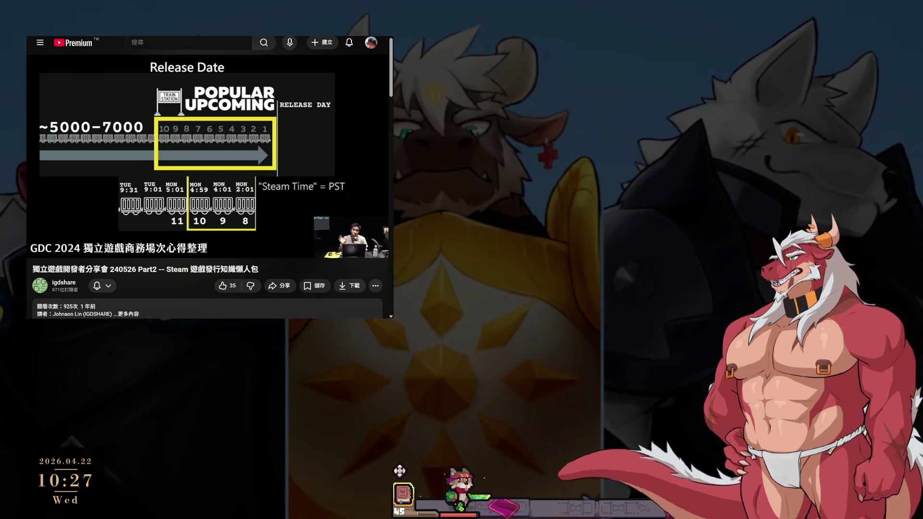
pyautogui.hotkey('ctrl', 't')
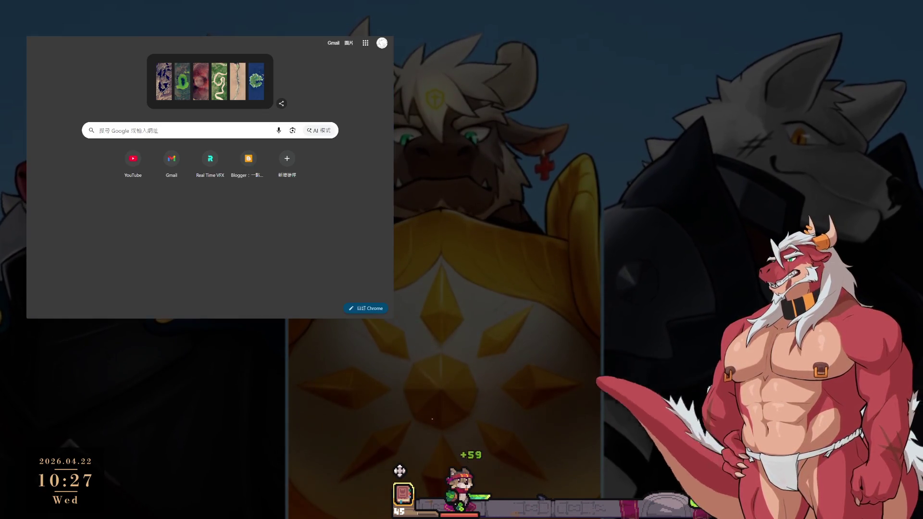
# Search Google for 'utfg 人數', highlight the 2,010 attendee figure, and return to the YouTube tab.
pyautogui.write('ut')
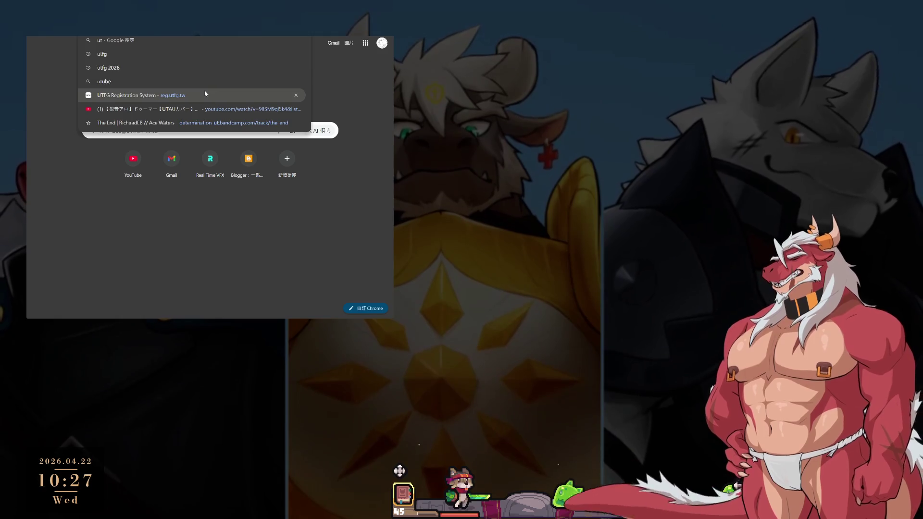
pyautogui.press('BackSpace')
pyautogui.press('BackSpace')
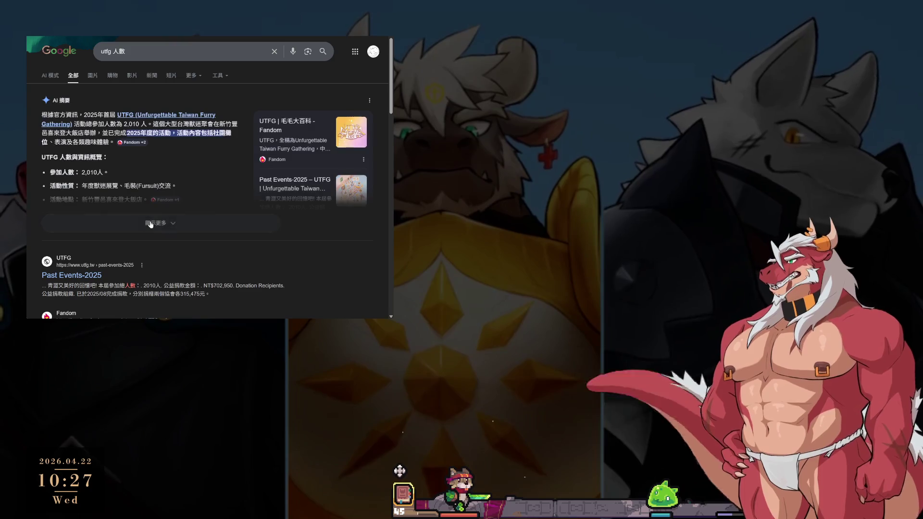
pyautogui.scroll(-2, 227, 239)
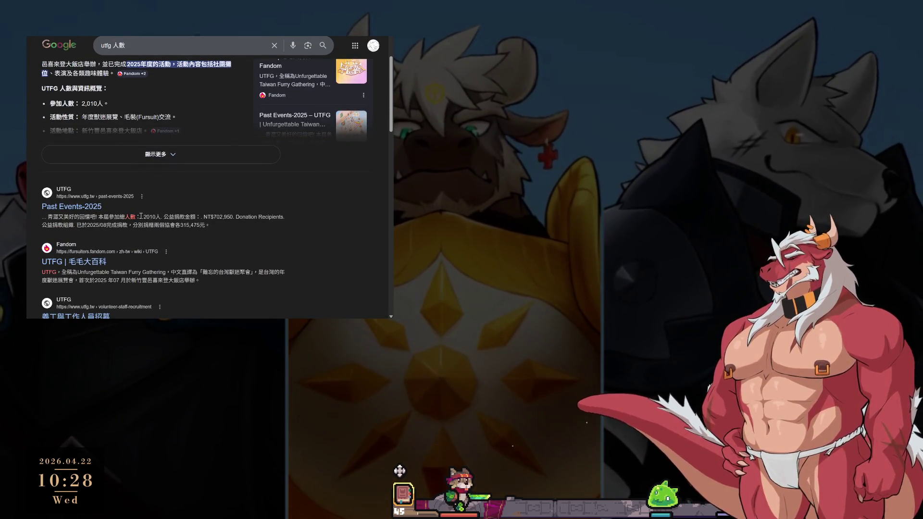
pyautogui.moveTo(144, 216); pyautogui.dragTo(156, 217)
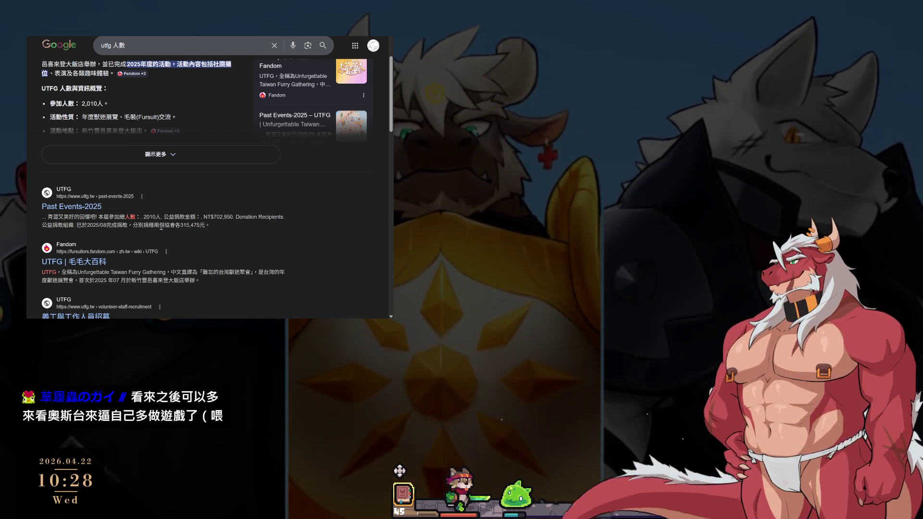
pyautogui.scroll(-3, 159, 226)
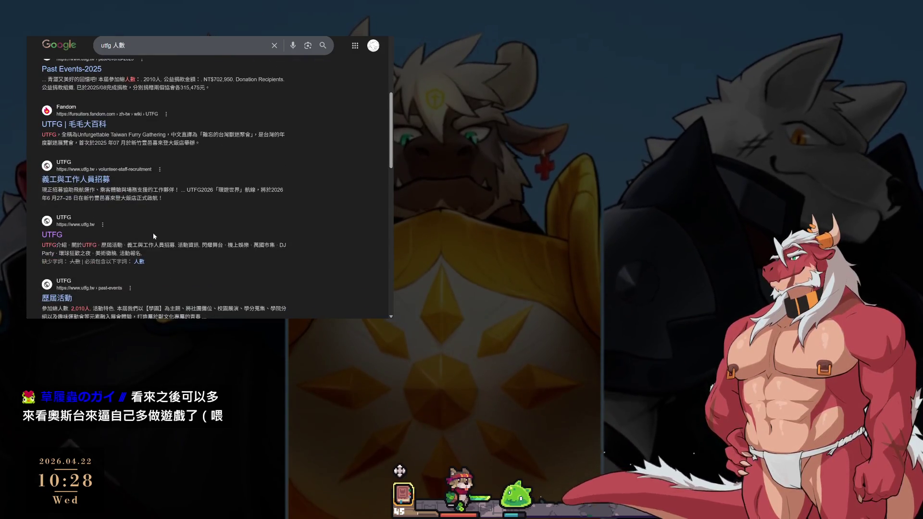
pyautogui.scroll(5, 154, 236)
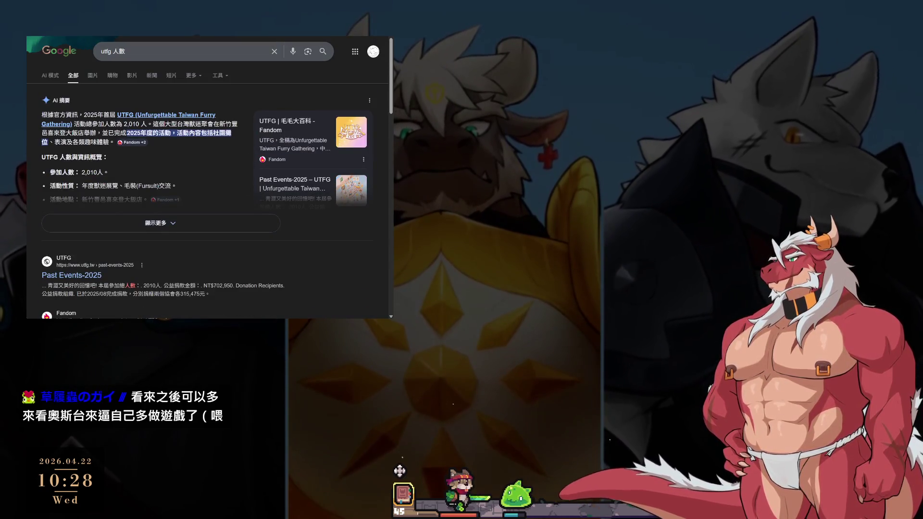
pyautogui.hotkey('ctrl', 'Tab')
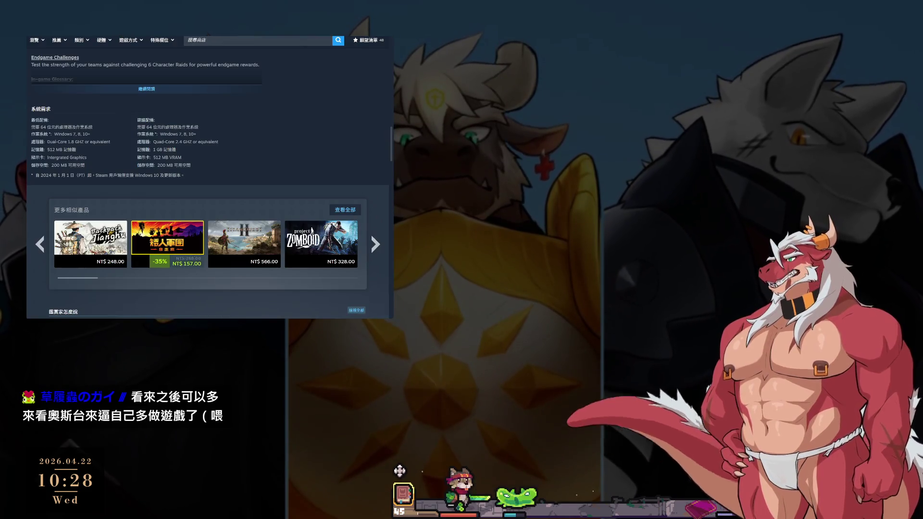
pyautogui.hotkey('ctrl', 'Tab')
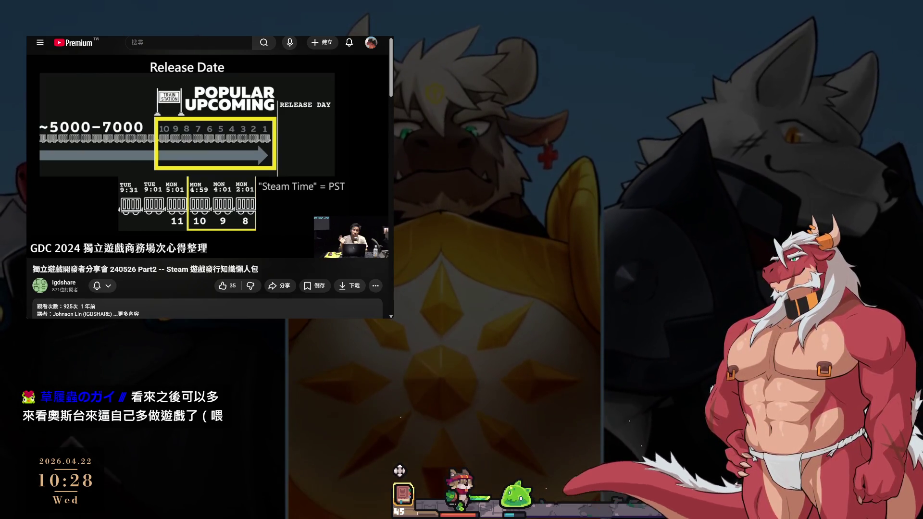
# Resume the GDC talk at about 30:48 on the New Meta slide, then return to Photoshop.
pyautogui.moveTo(202, 187)
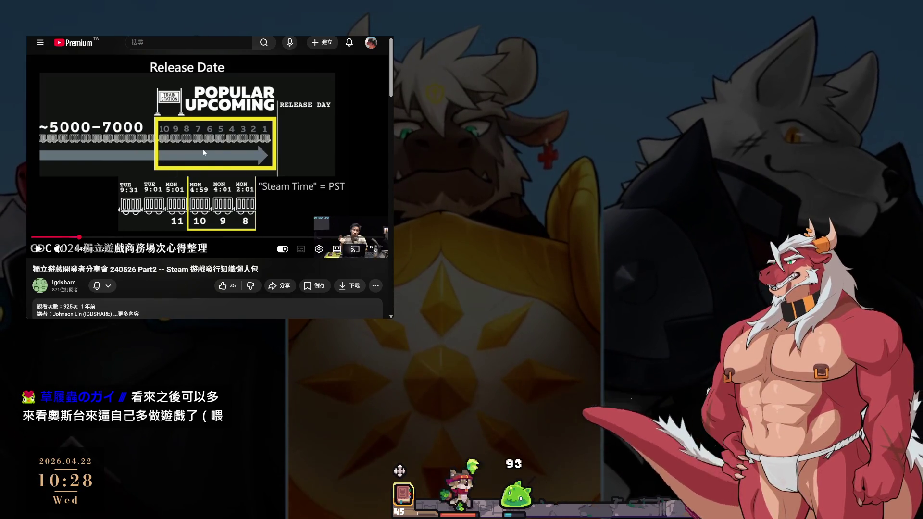
pyautogui.click(156, 159)
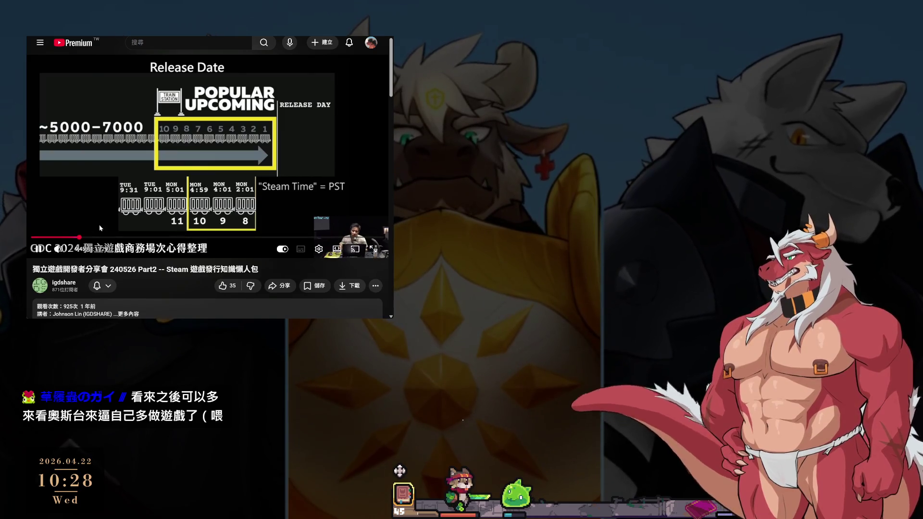
pyautogui.moveTo(183, 238); pyautogui.dragTo(183, 239)
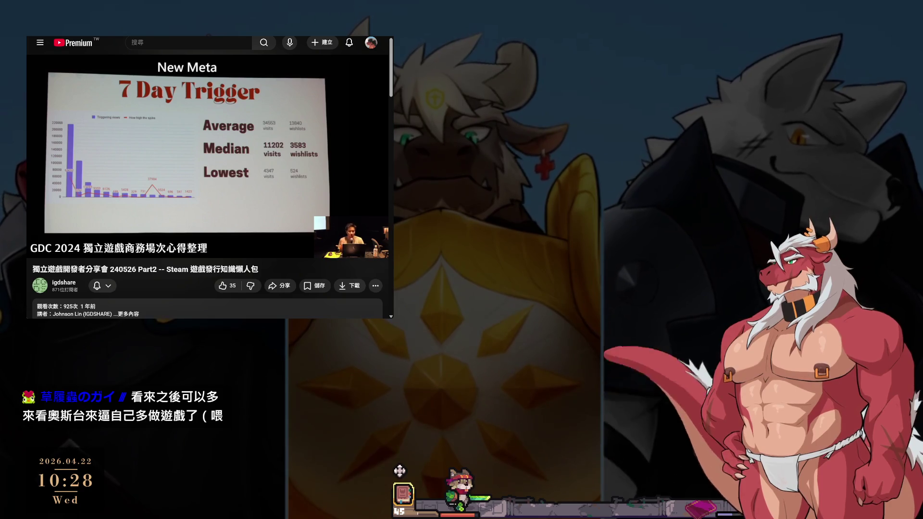
pyautogui.hotkey('alt', 'Tab')
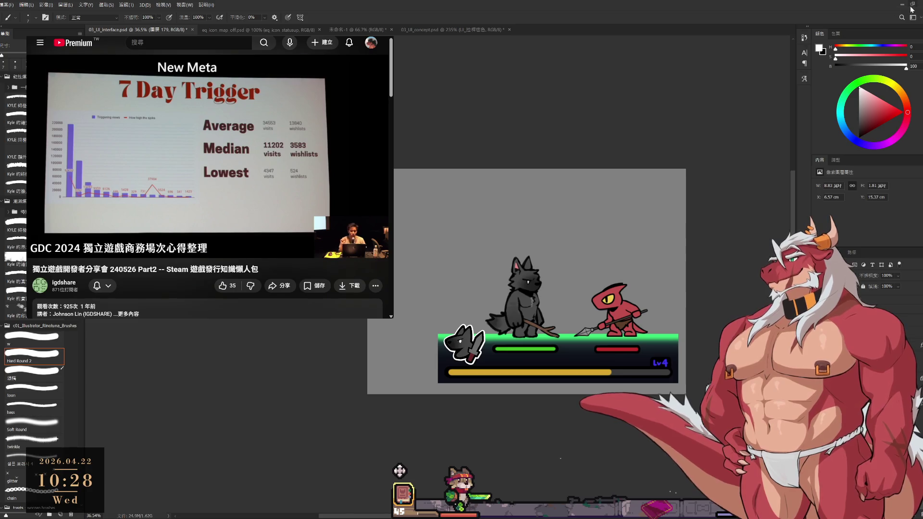
pyautogui.hotkey('alt', 'Tab')
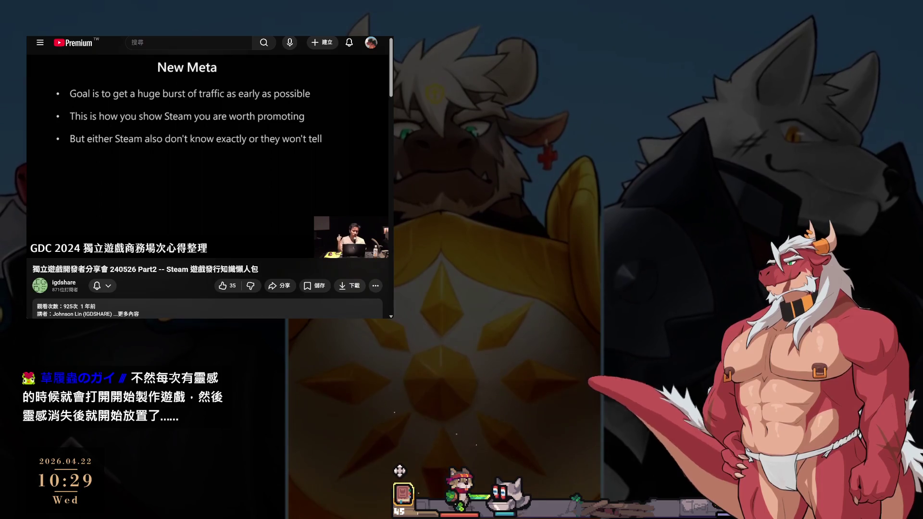
pyautogui.hotkey('alt', 'Tab')
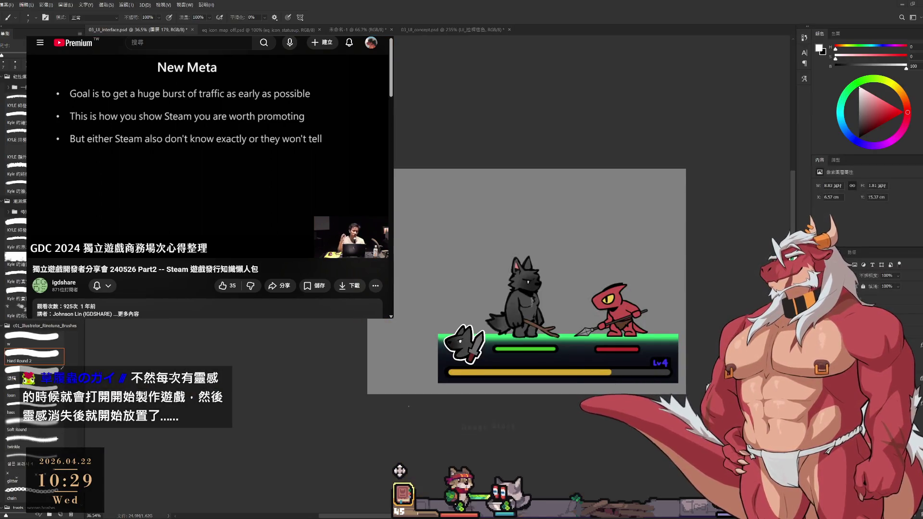